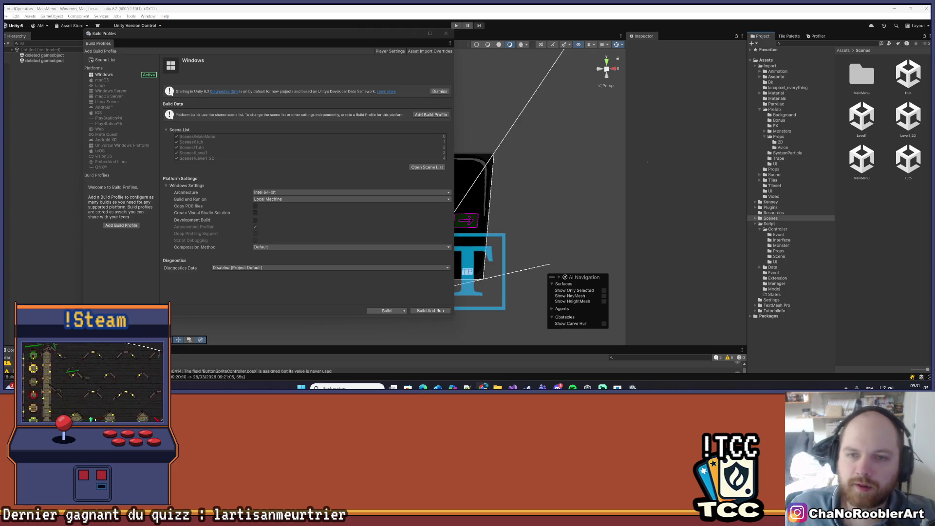
Close Build Profiles, zoom in on the MainMenu canvas, then open the Level1 scene
click(445, 33)
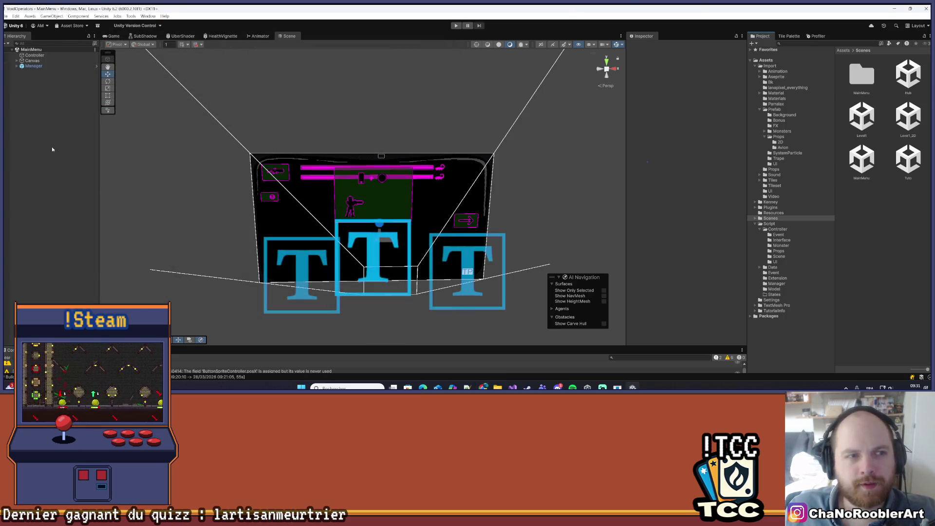
scroll(up, 3)
scroll(up, 3)
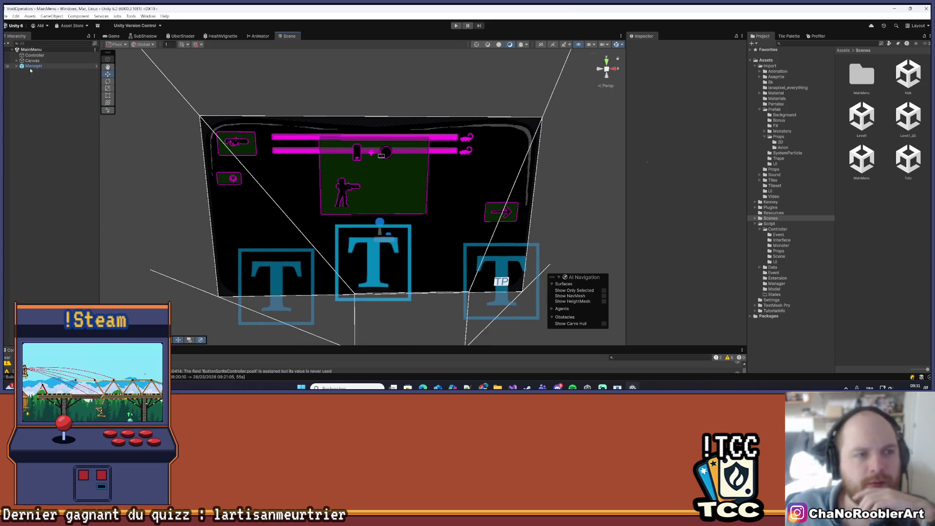
double_click(875, 118)
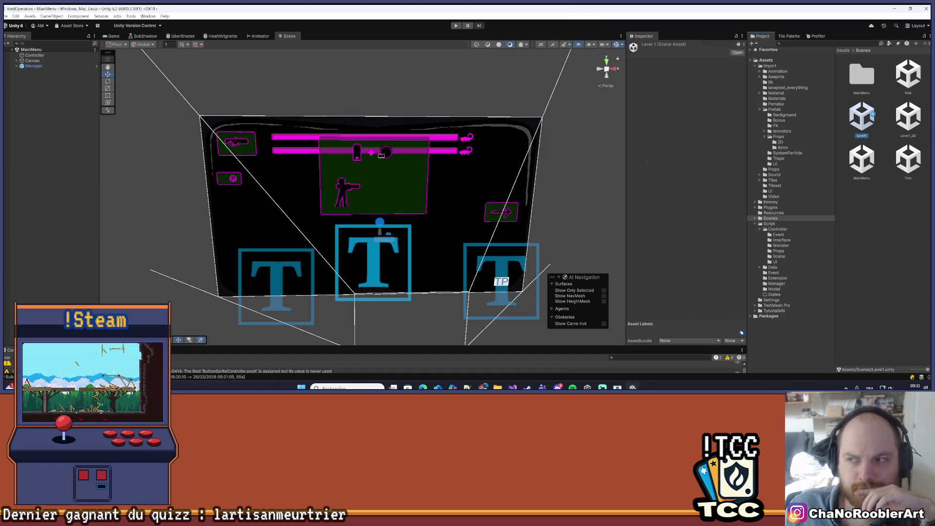
Orbit and pan along the Level1 ground strip toward the tower and props
drag(426, 212, 305, 248)
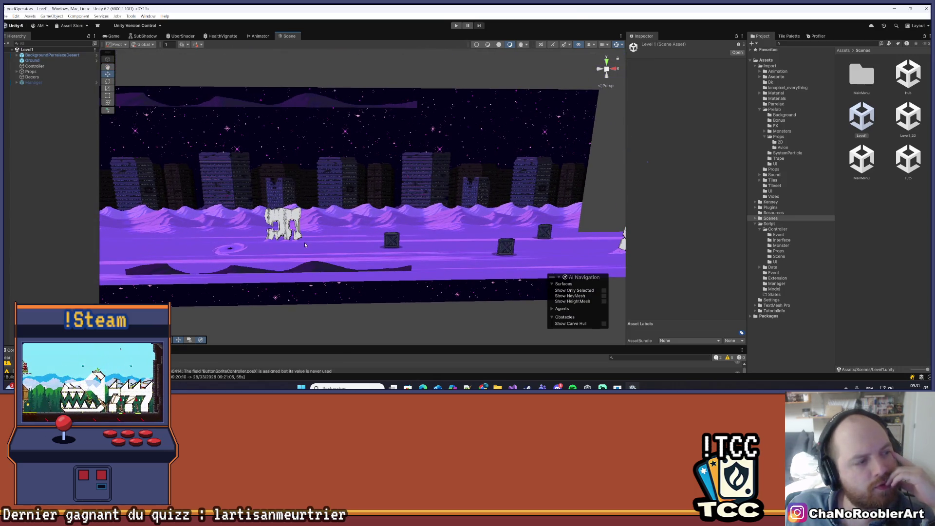
drag(445, 223, 317, 254)
key(Right)
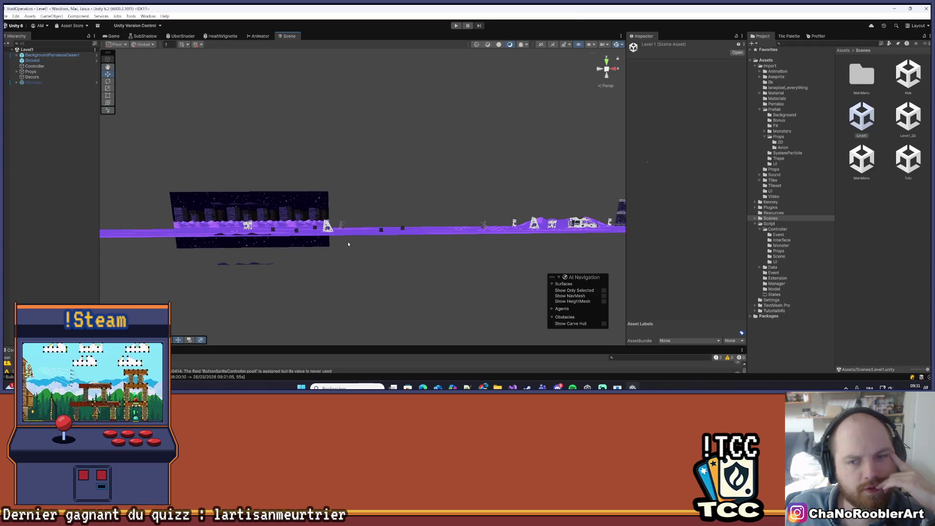
drag(432, 235, 331, 238)
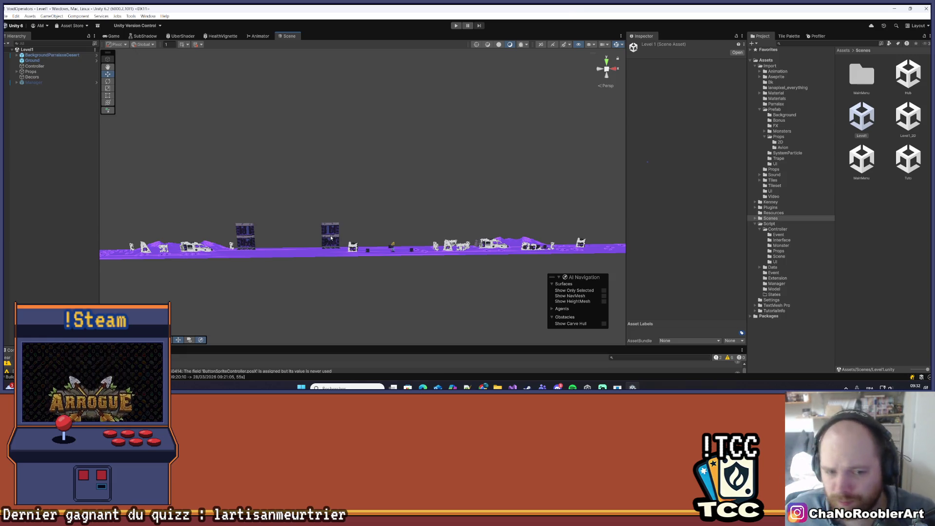
drag(348, 275, 358, 215)
scroll(up, 3)
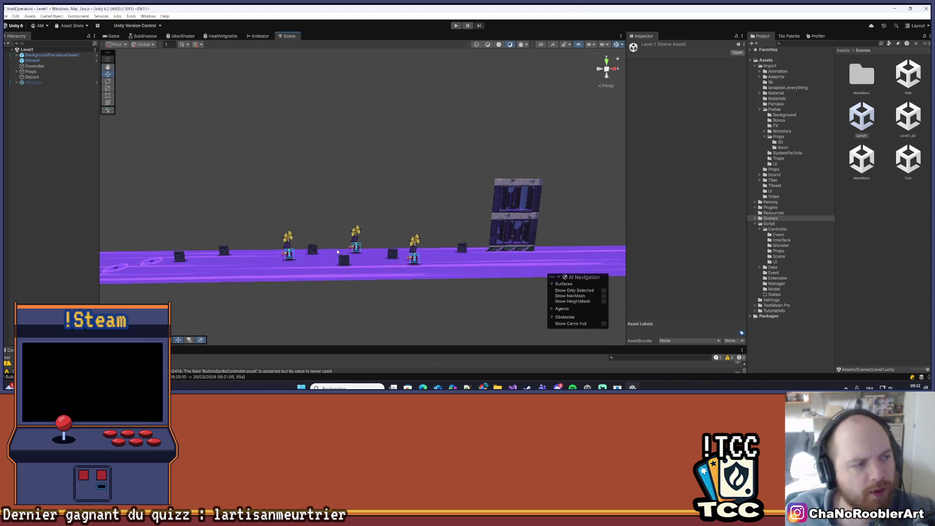
drag(301, 310, 372, 304)
scroll(down, 3)
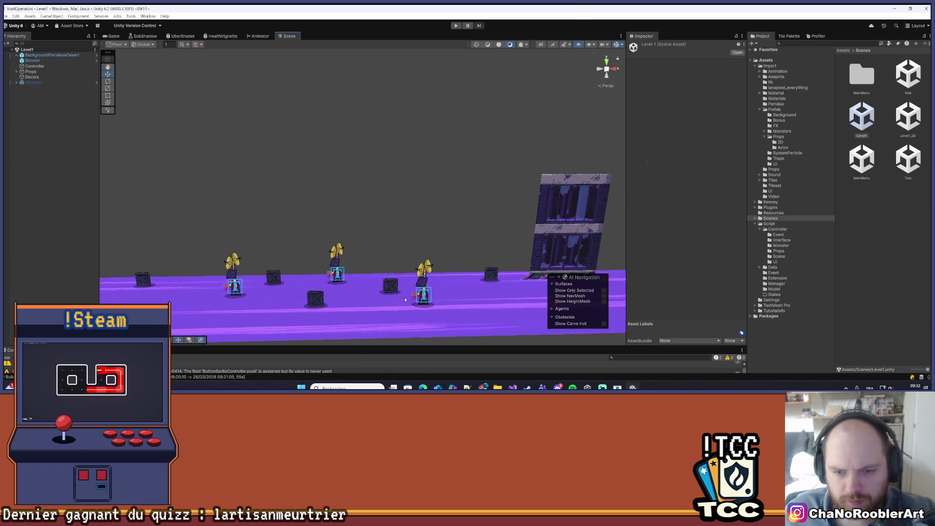
Pan and zoom further along the level past the left-side character and two pillars
drag(353, 224, 447, 266)
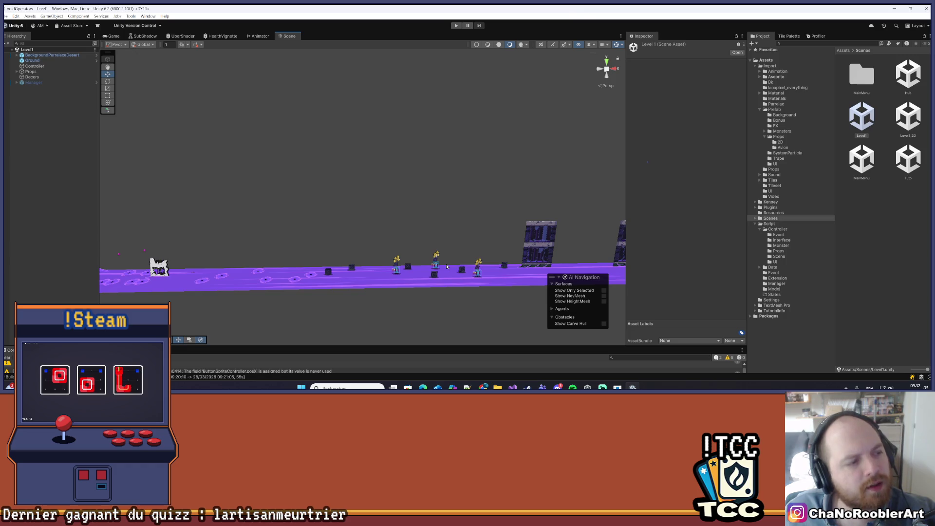
drag(446, 266, 357, 275)
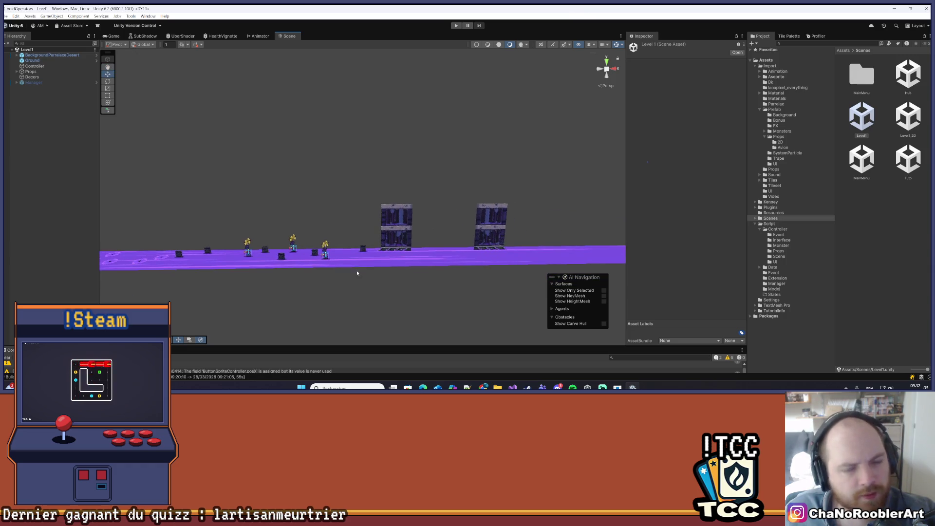
scroll(up, 3)
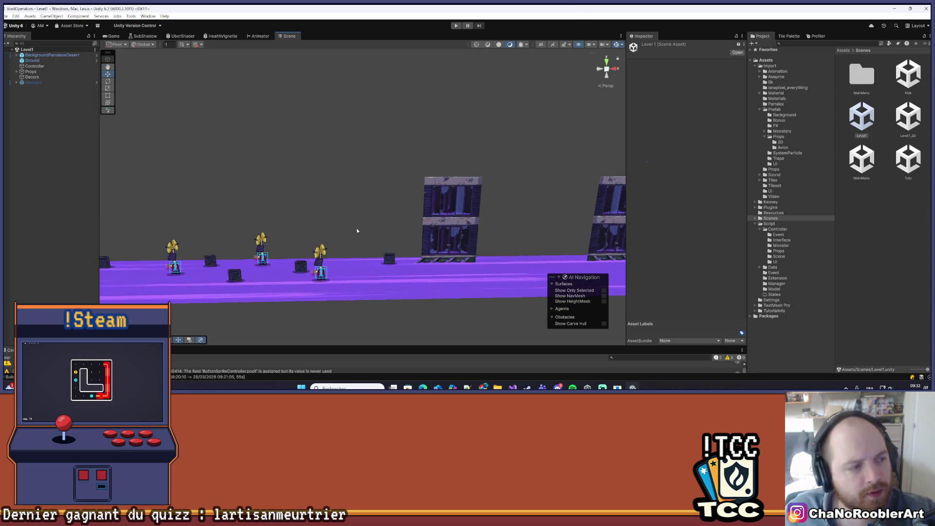
scroll(down, 3)
drag(321, 256, 389, 274)
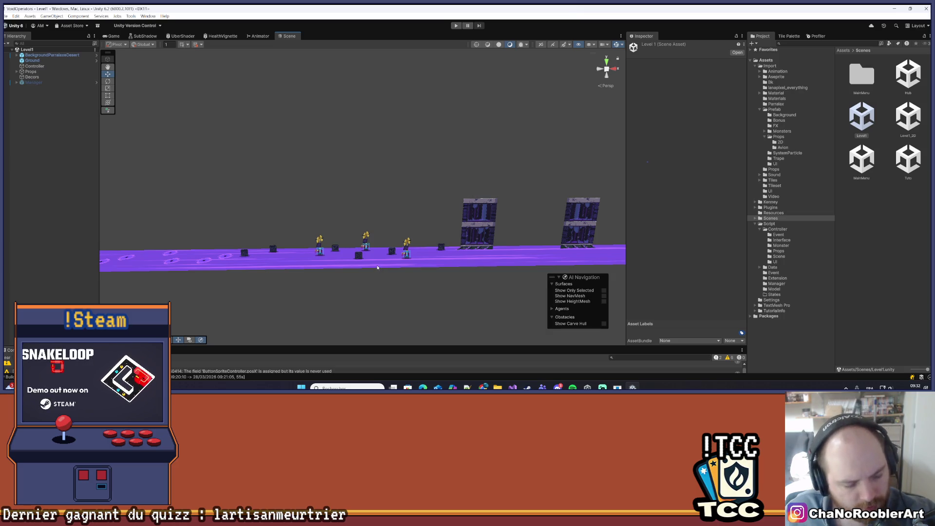
scroll(up, 3)
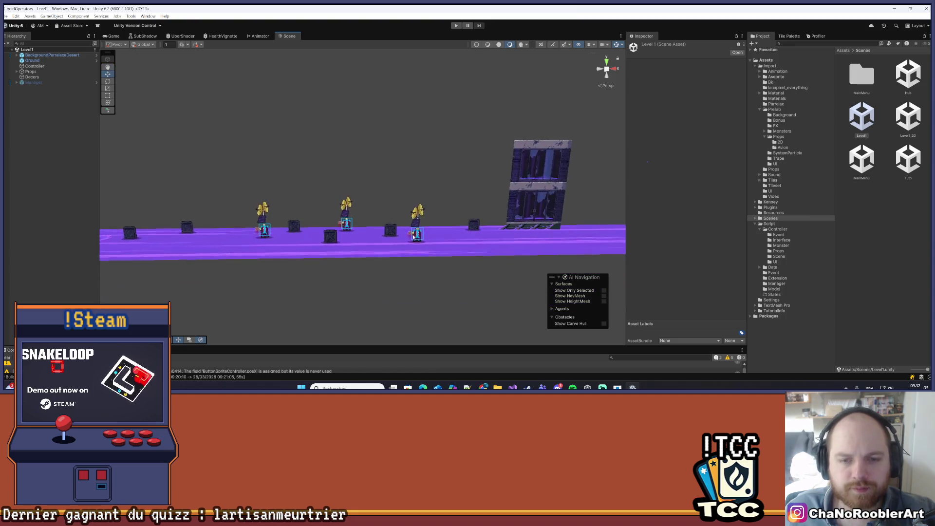
scroll(down, 3)
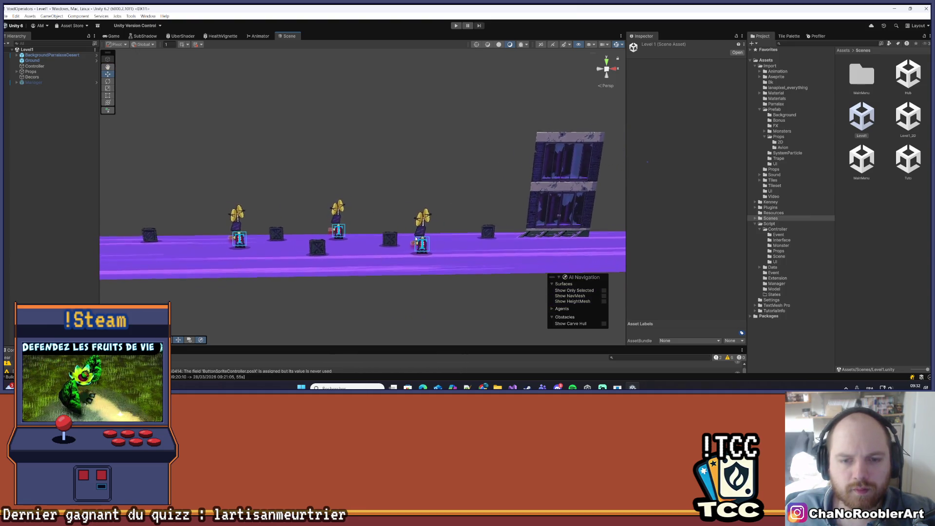
scroll(up, 3)
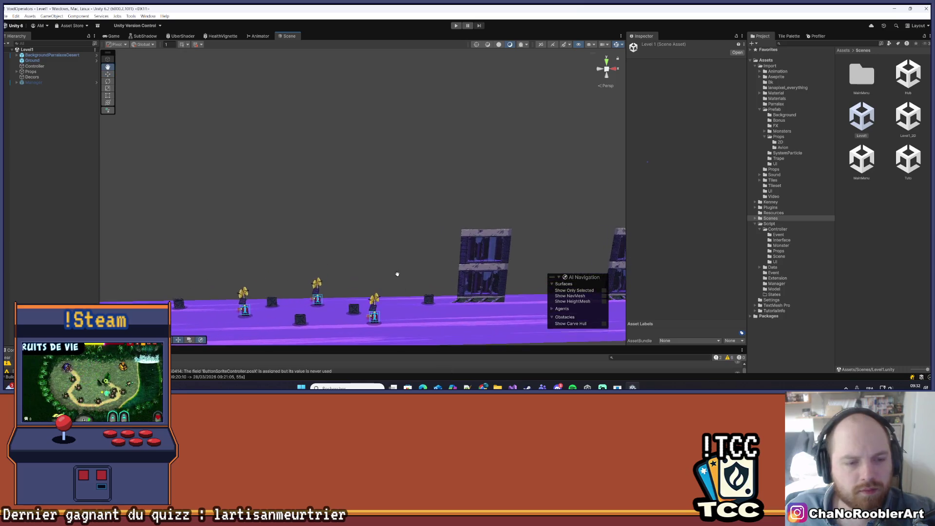
scroll(up, 3)
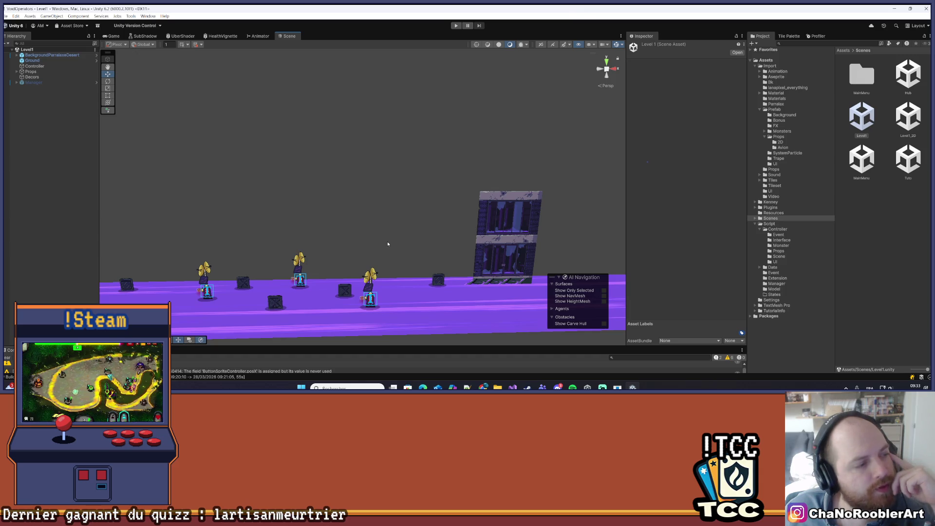
drag(388, 244, 329, 219)
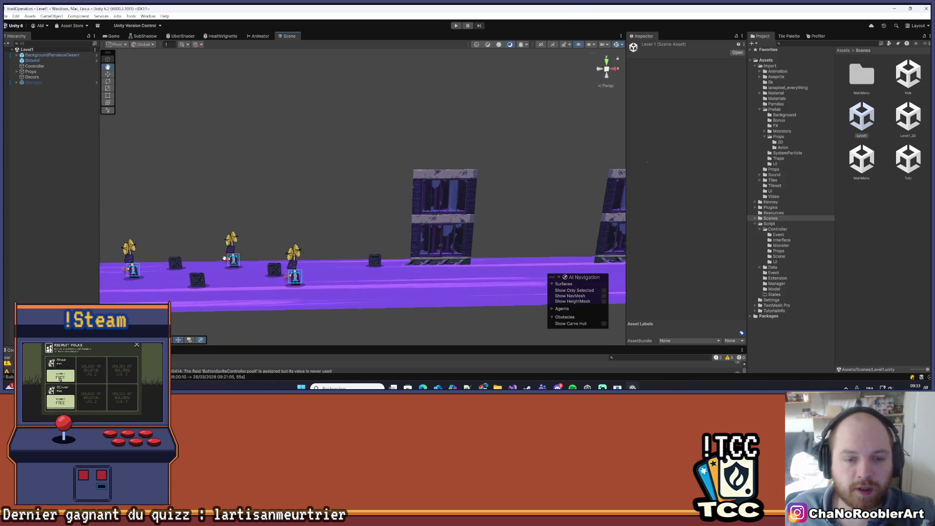
drag(238, 210, 345, 187)
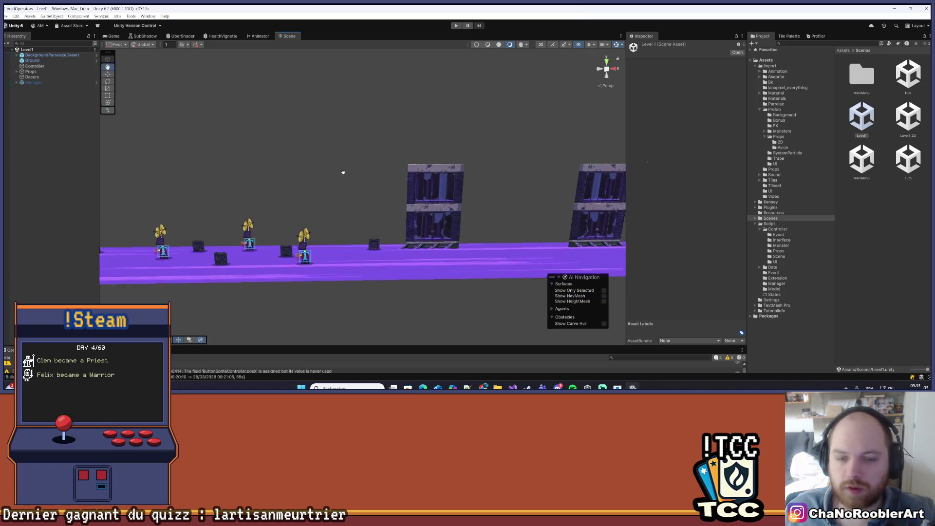
scroll(up, 3)
Inspect the Caisse (7) crate, then list the Avion prefabs under Prefab > Props
click(373, 244)
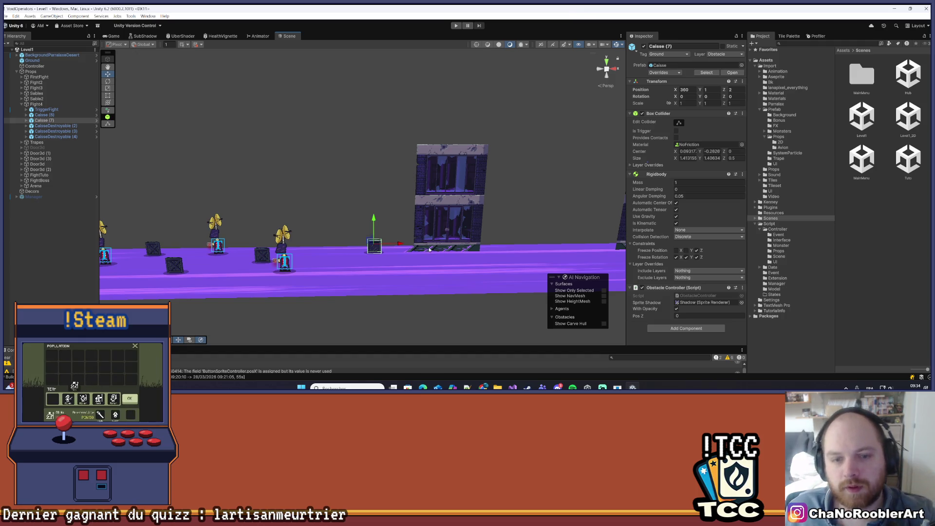
scroll(up, 3)
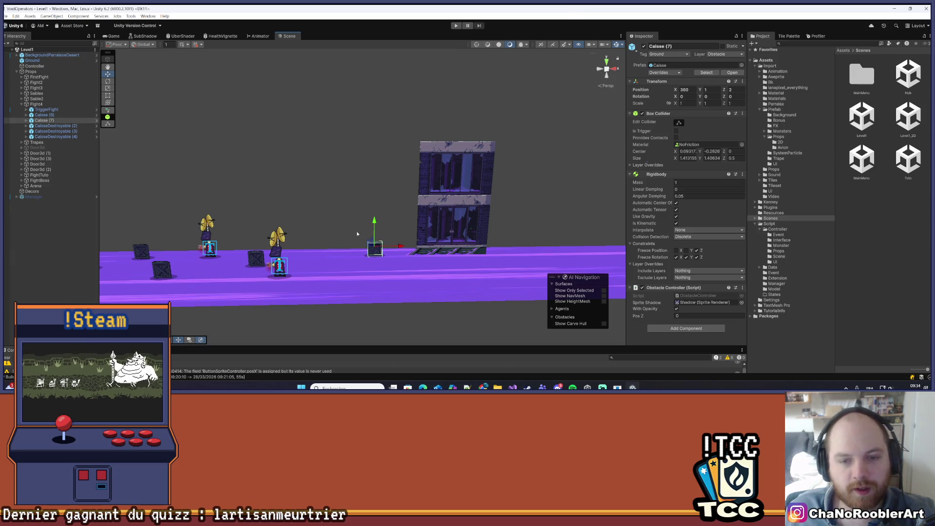
scroll(up, 3)
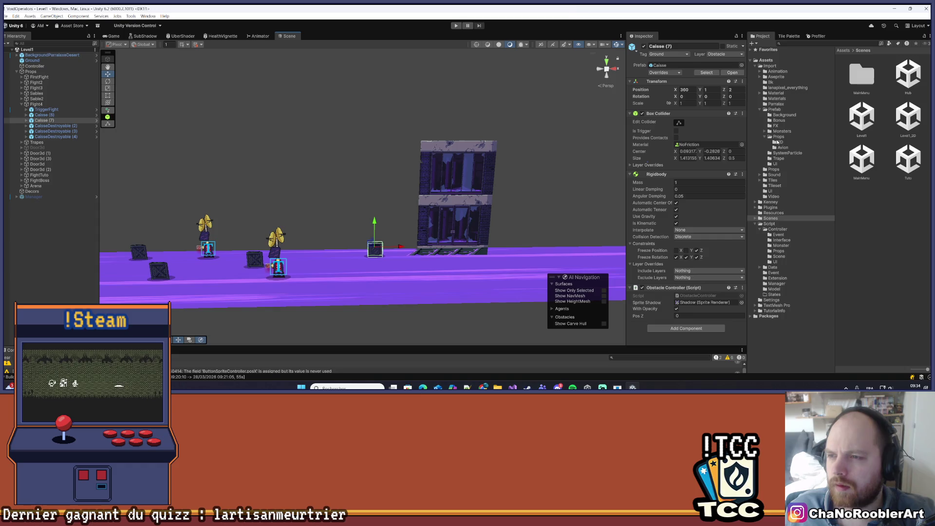
click(781, 147)
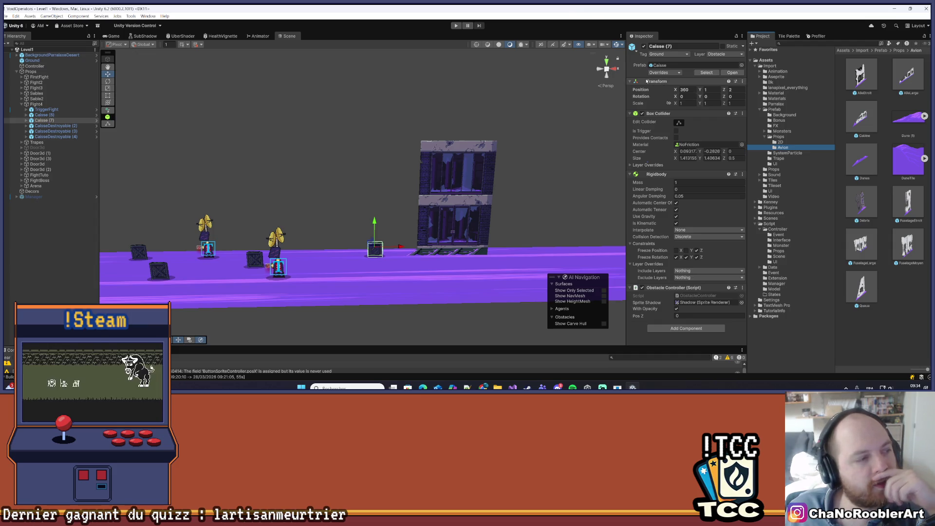
scroll(down, 3)
scroll(down, 3)
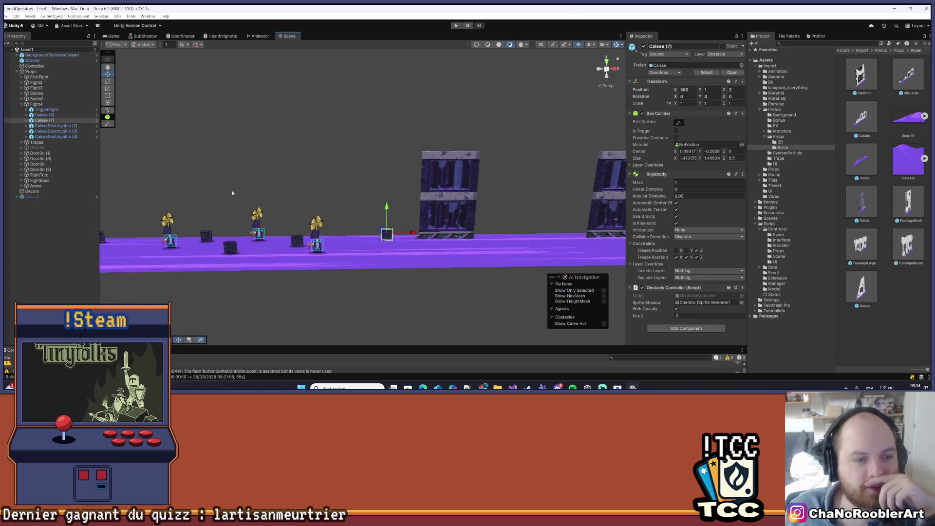
drag(324, 263, 377, 150)
scroll(up, 3)
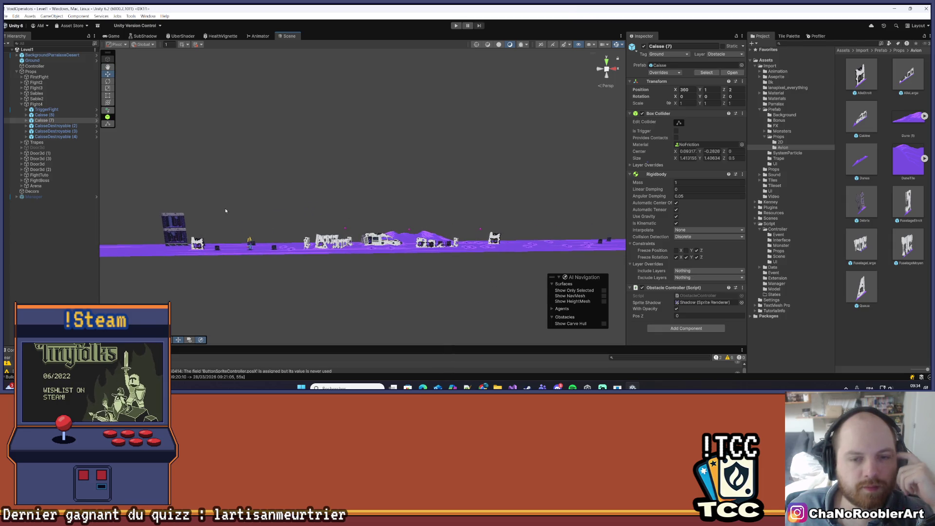
drag(184, 208, 506, 205)
drag(365, 204, 278, 258)
drag(430, 258, 311, 238)
scroll(up, 3)
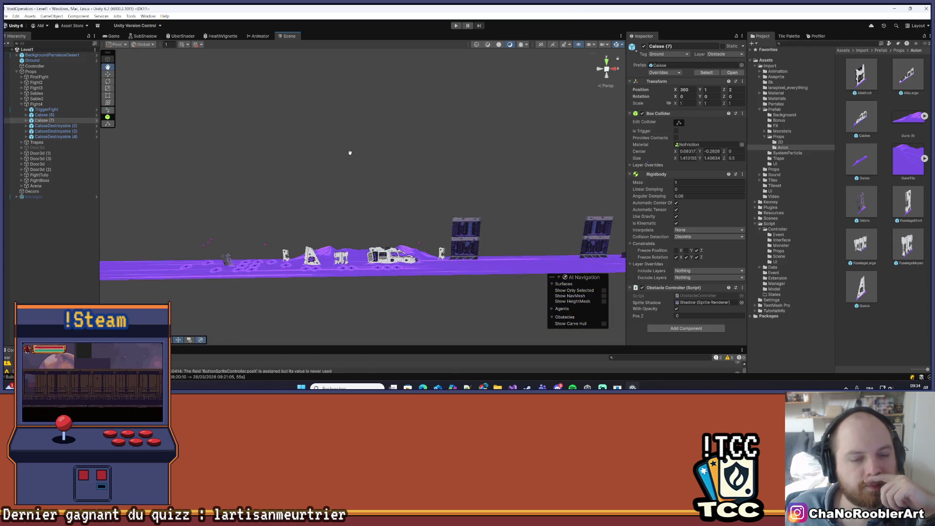
scroll(up, 3)
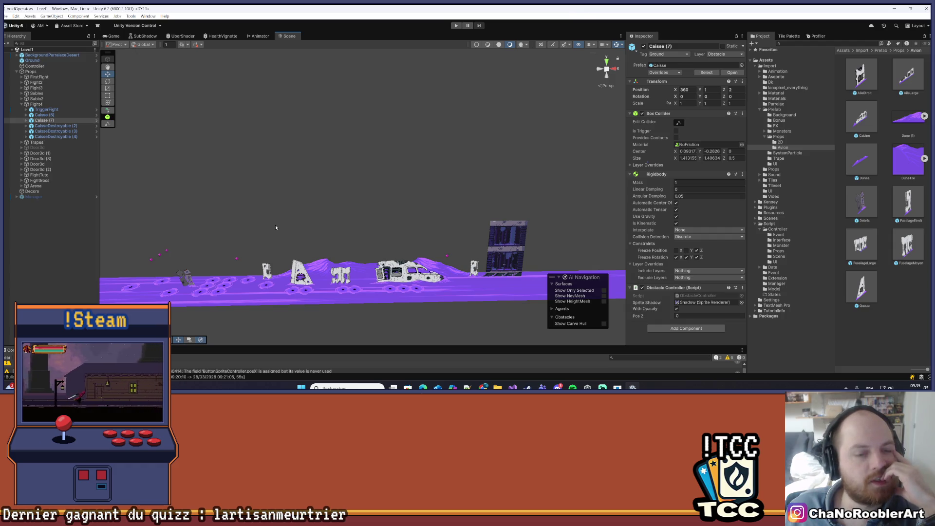
drag(244, 288, 346, 183)
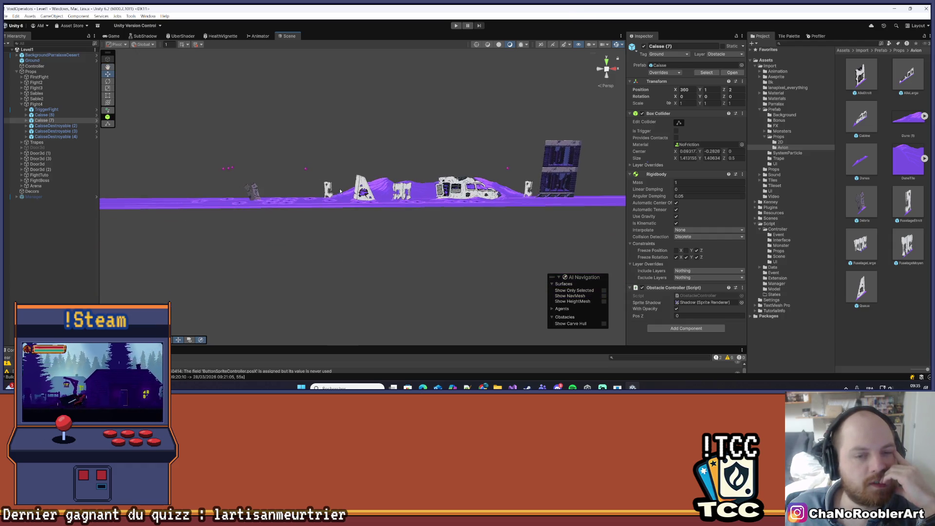
scroll(up, 3)
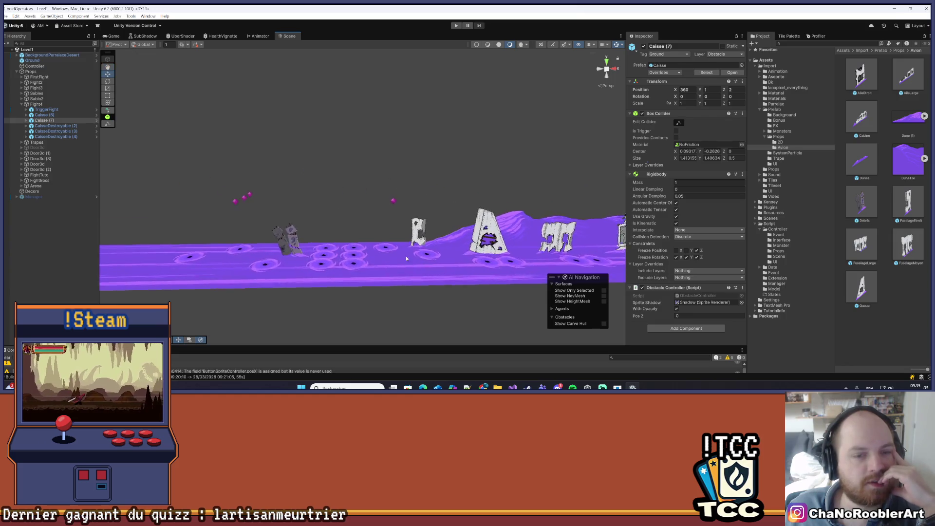
scroll(up, 3)
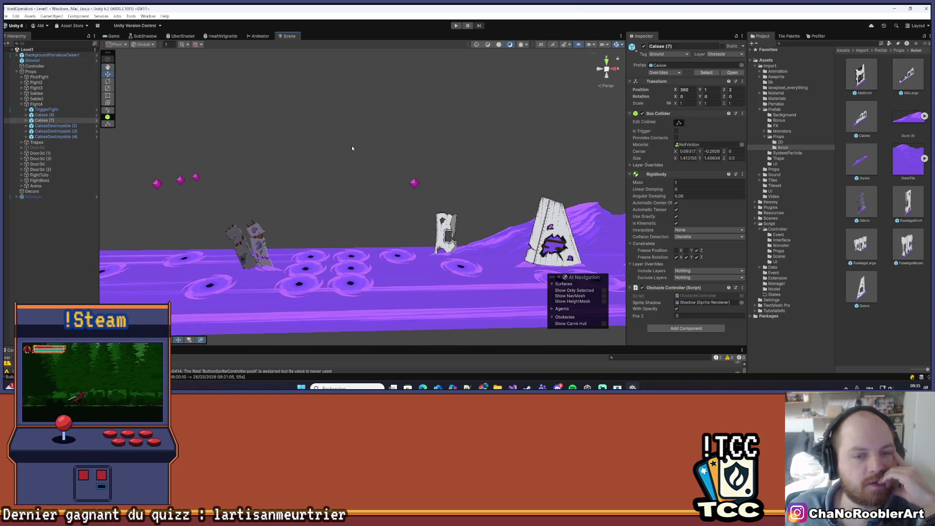
scroll(down, 3)
drag(335, 159, 379, 242)
scroll(up, 3)
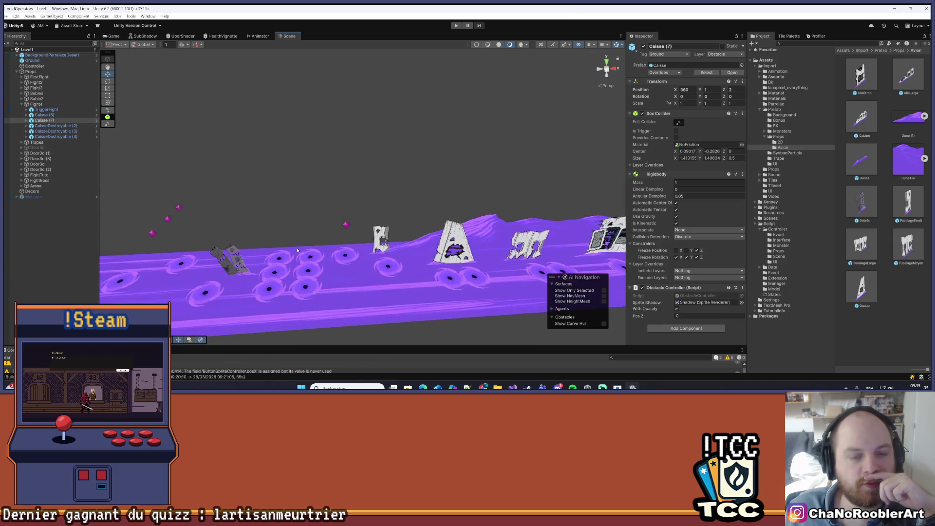
drag(296, 246, 342, 202)
drag(274, 263, 425, 264)
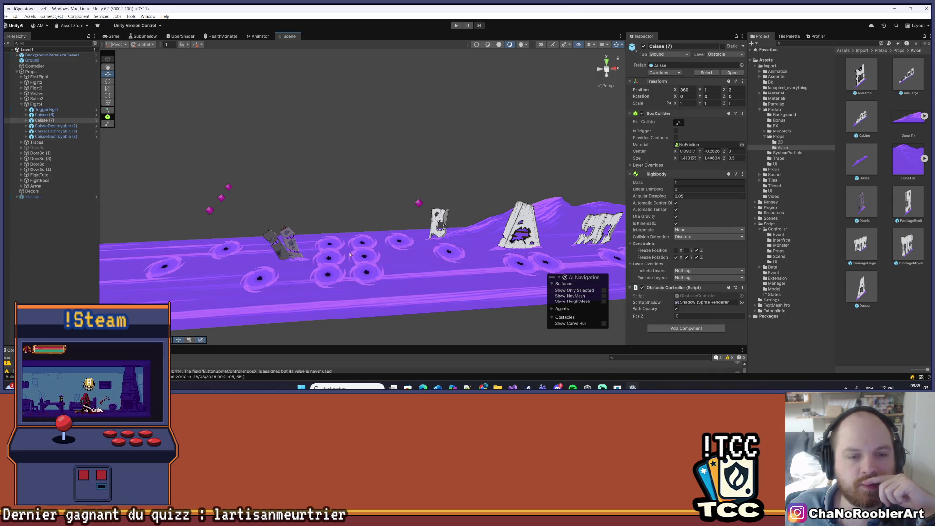
scroll(up, 3)
scroll(down, 3)
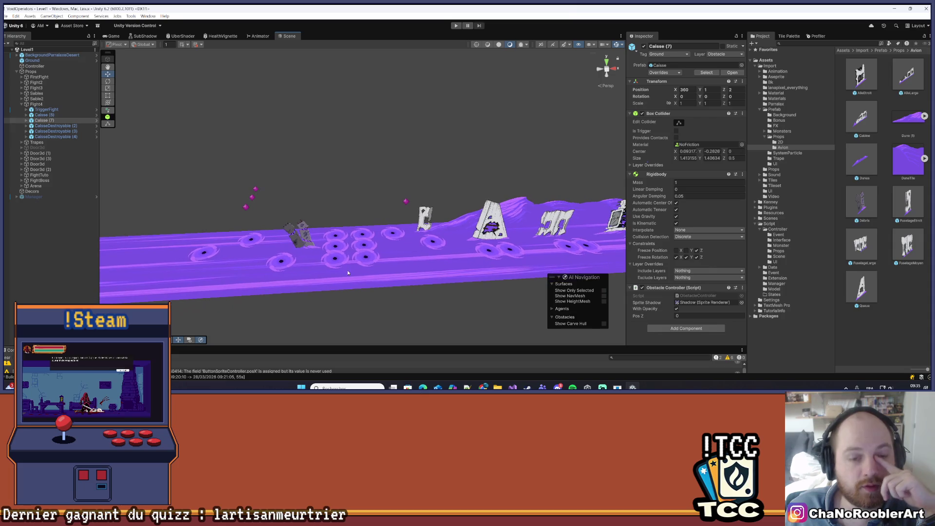
scroll(down, 3)
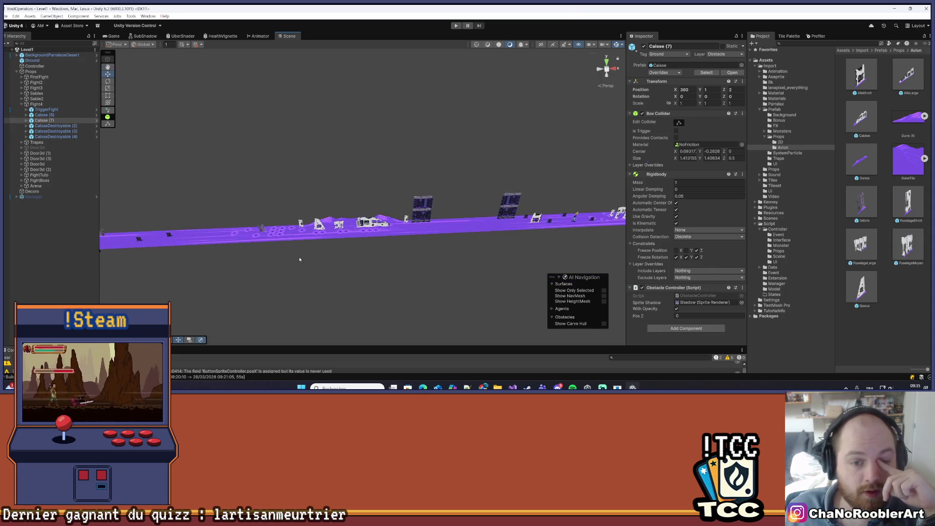
scroll(up, 3)
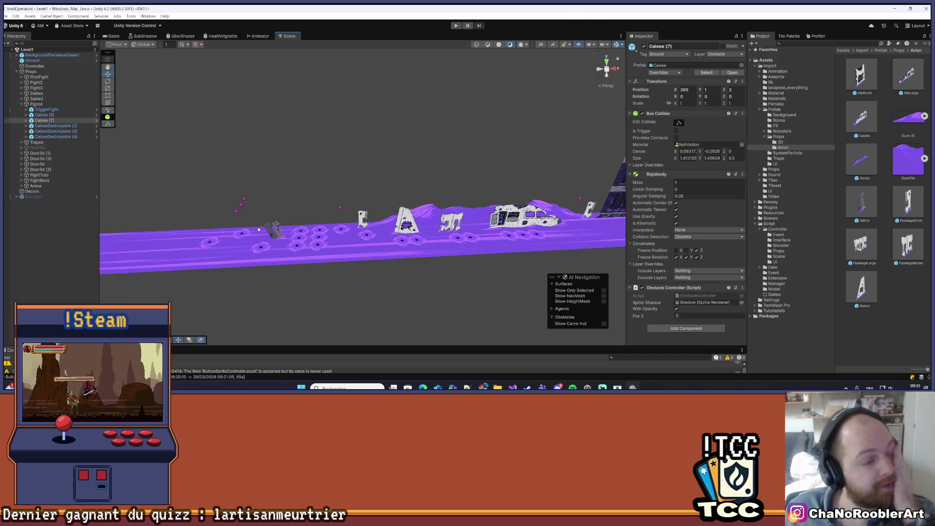
scroll(down, 3)
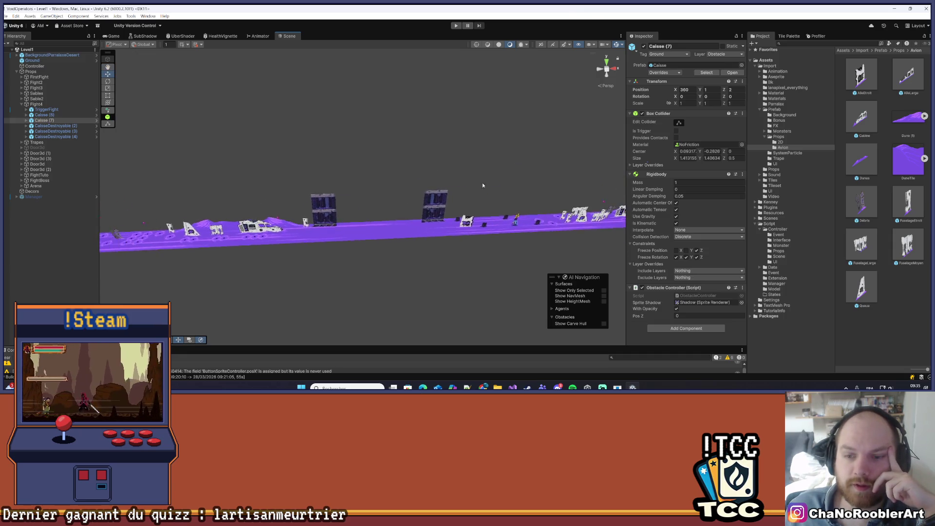
drag(470, 196, 347, 217)
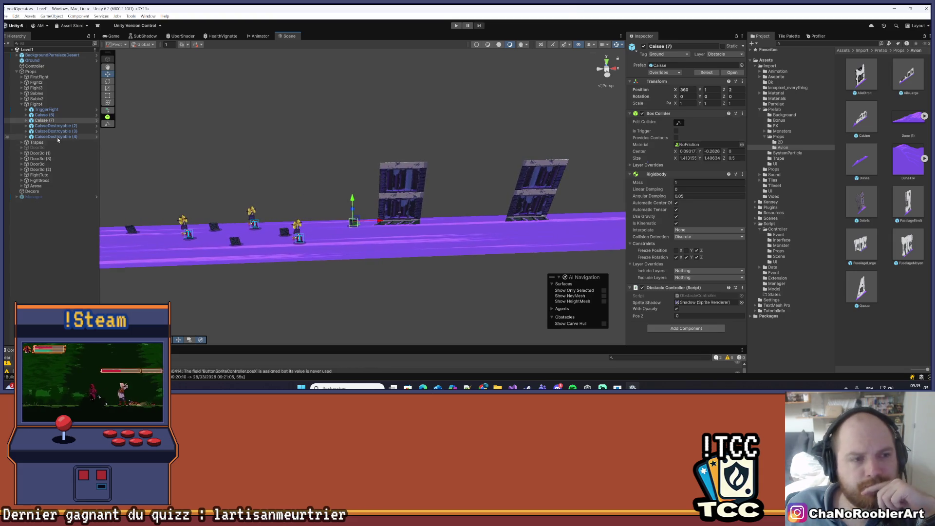
drag(47, 127, 526, 125)
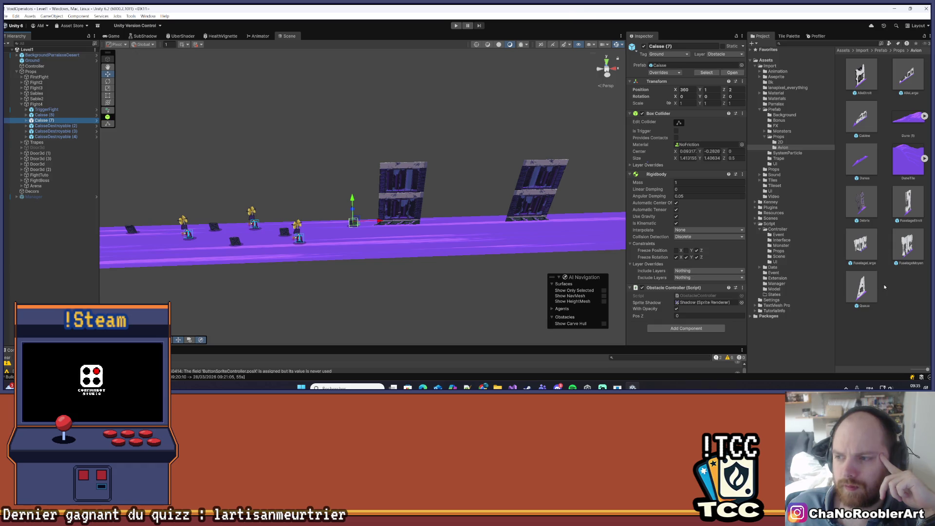
drag(872, 267, 65, 119)
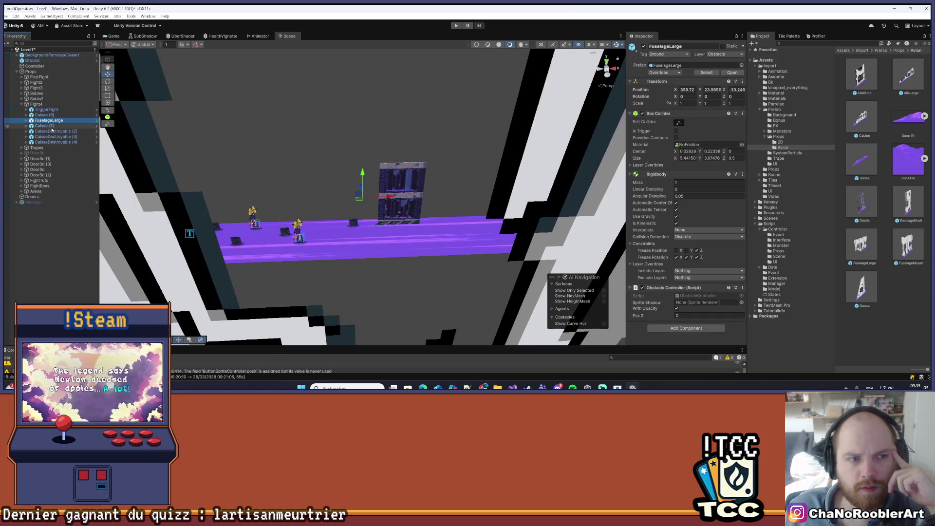
double_click(55, 120)
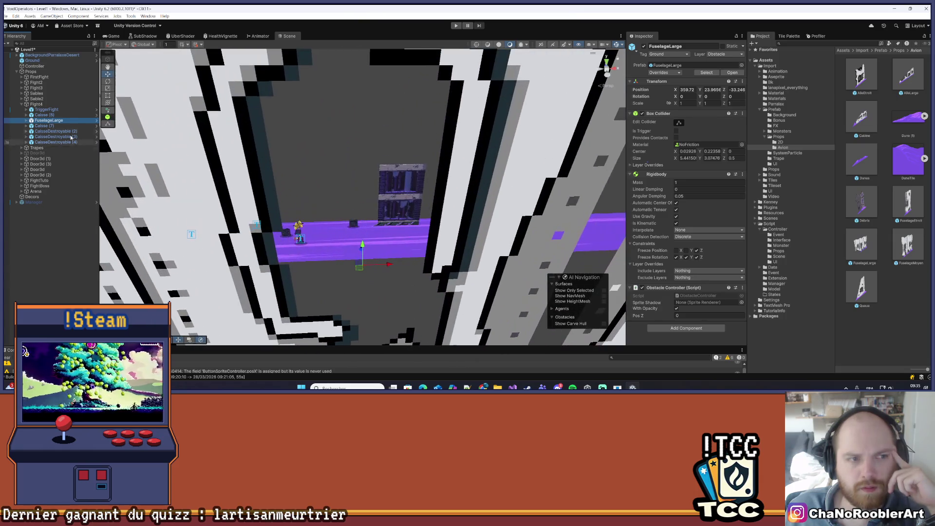
click(41, 117)
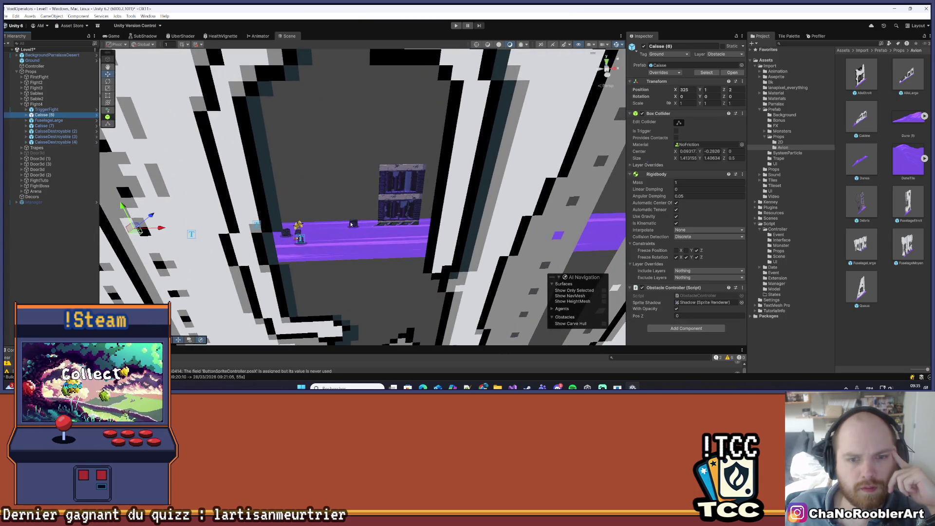
click(350, 224)
key(f)
key(f)
key(Delete)
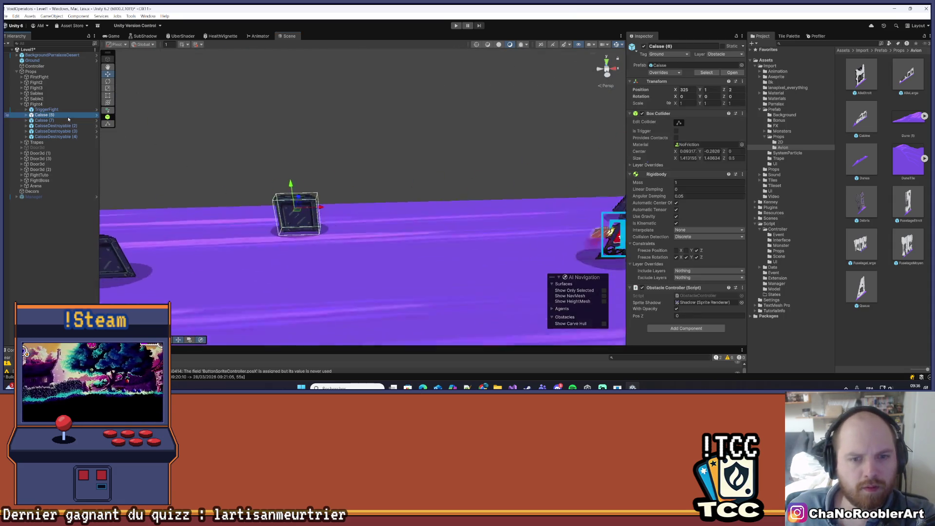
click(61, 120)
key(f)
scroll(down, 3)
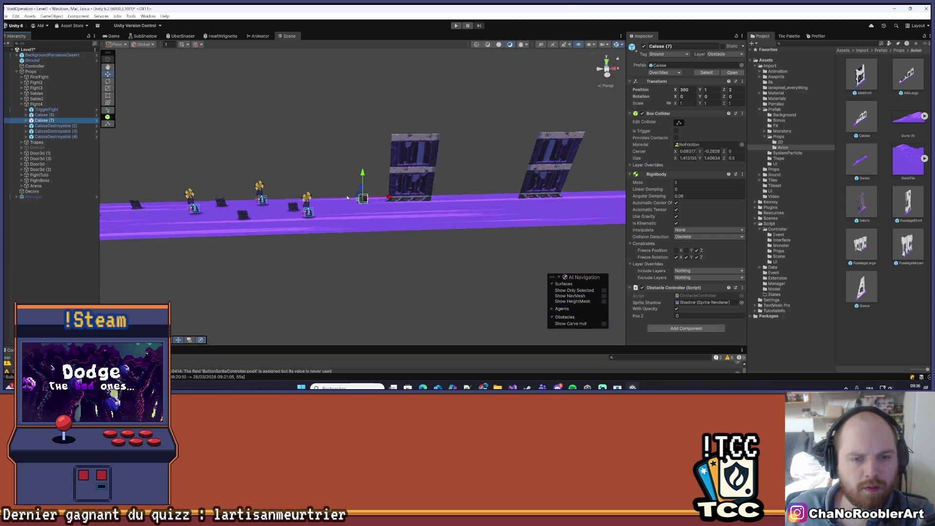
scroll(up, 3)
drag(345, 209, 370, 177)
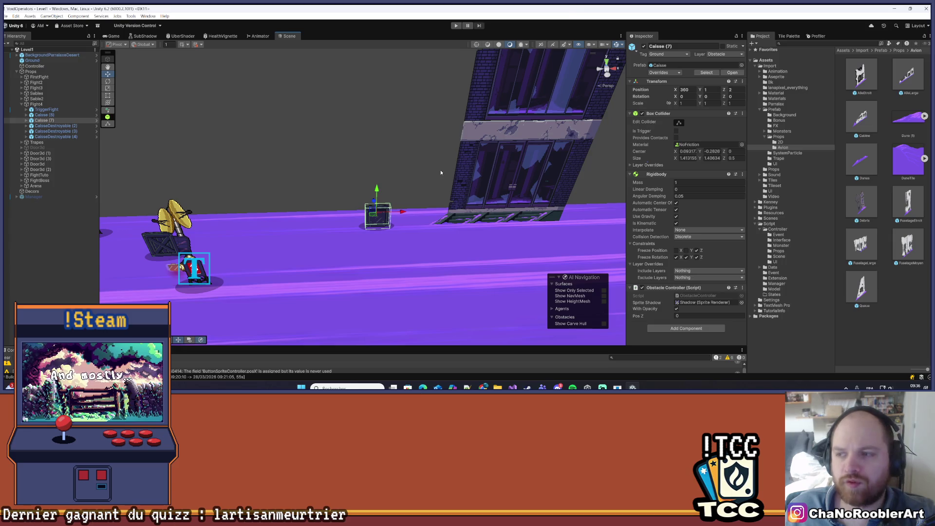
scroll(down, 3)
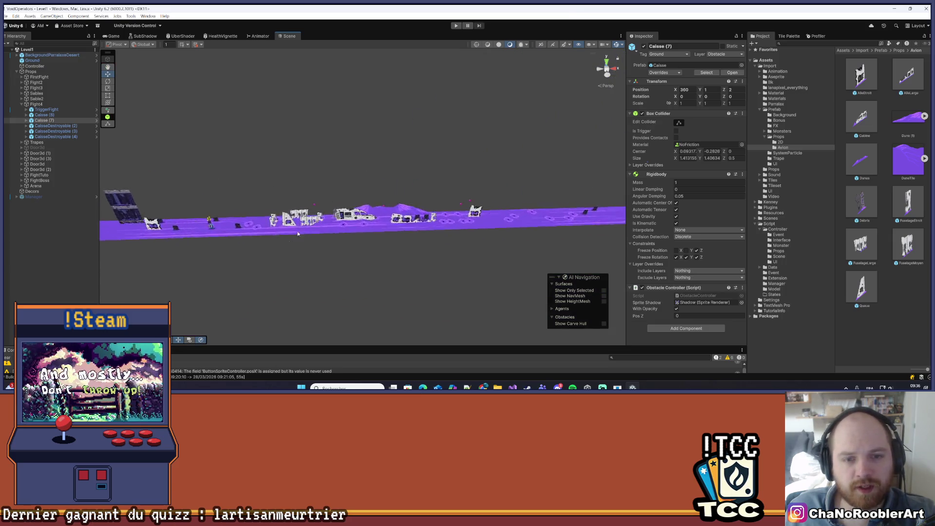
scroll(up, 3)
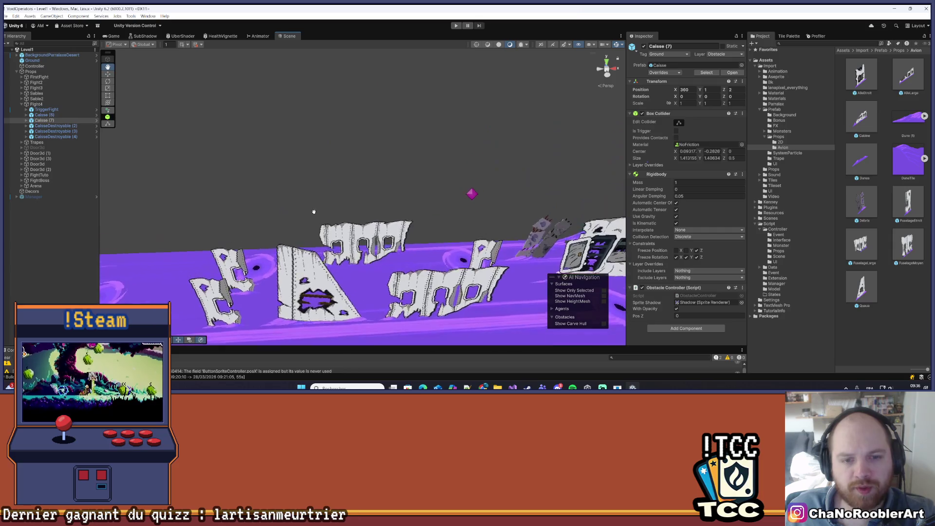
scroll(down, 3)
drag(314, 210, 438, 272)
scroll(down, 3)
drag(517, 255, 305, 165)
scroll(up, 3)
scroll(down, 3)
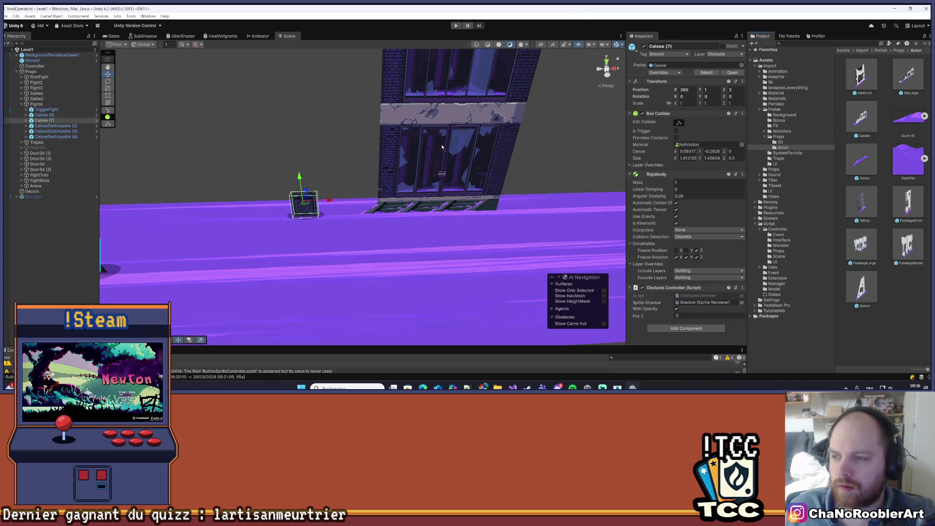
click(45, 119)
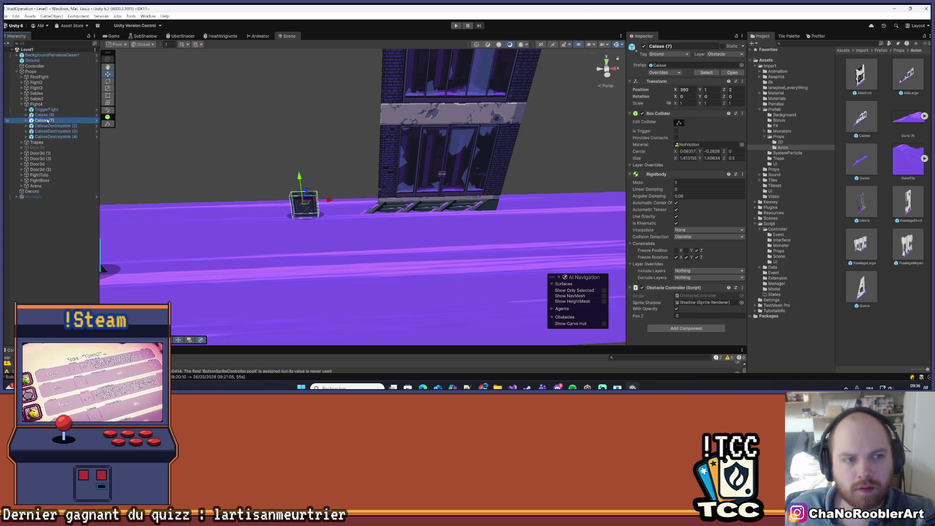
Add a FuselageLarge wreck to the Fight4 group and raise it off the ground
drag(47, 121, 47, 118)
drag(363, 190, 248, 186)
key(f)
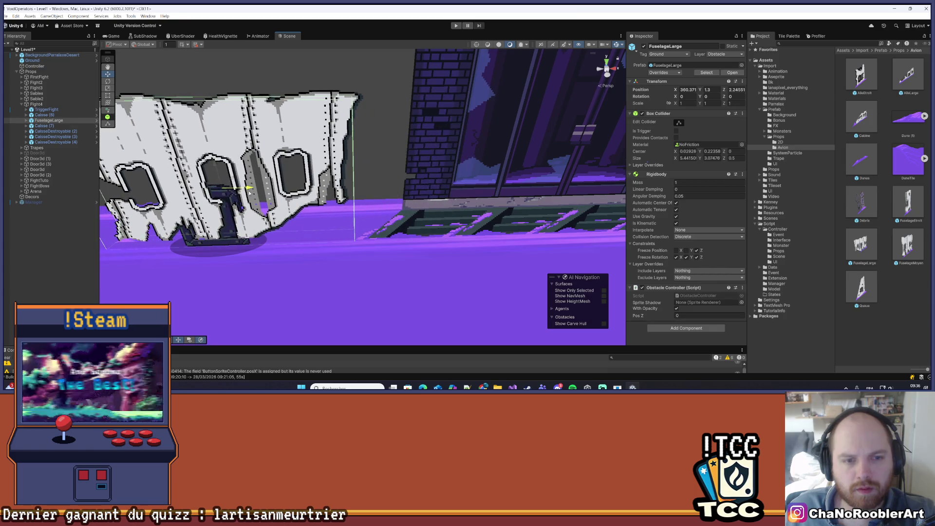
key(f)
drag(376, 151, 371, 145)
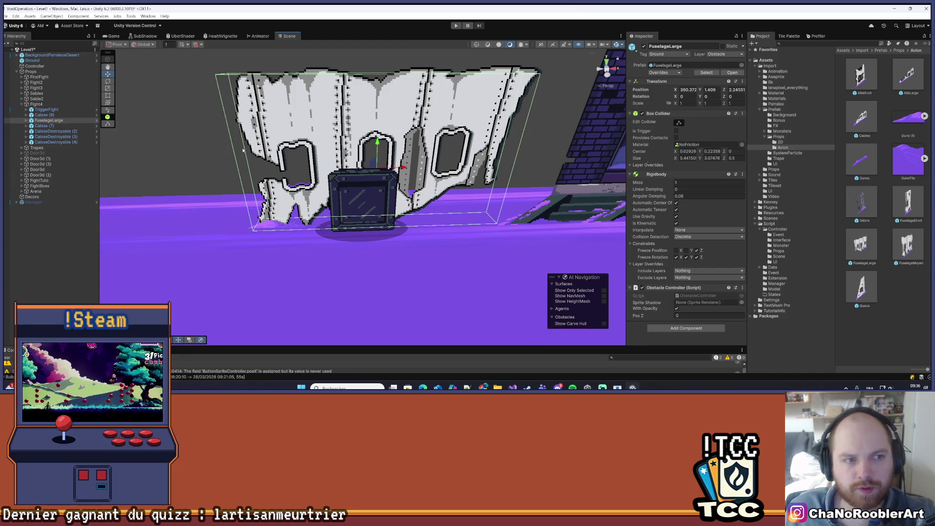
Delete the crate in front of the fuselage and slide the wreck slightly left
click(68, 126)
key(Delete)
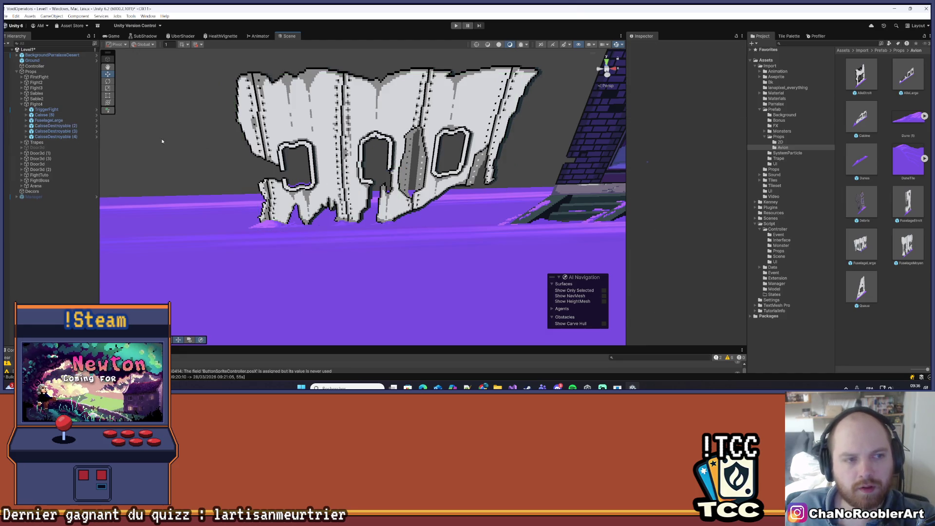
click(59, 121)
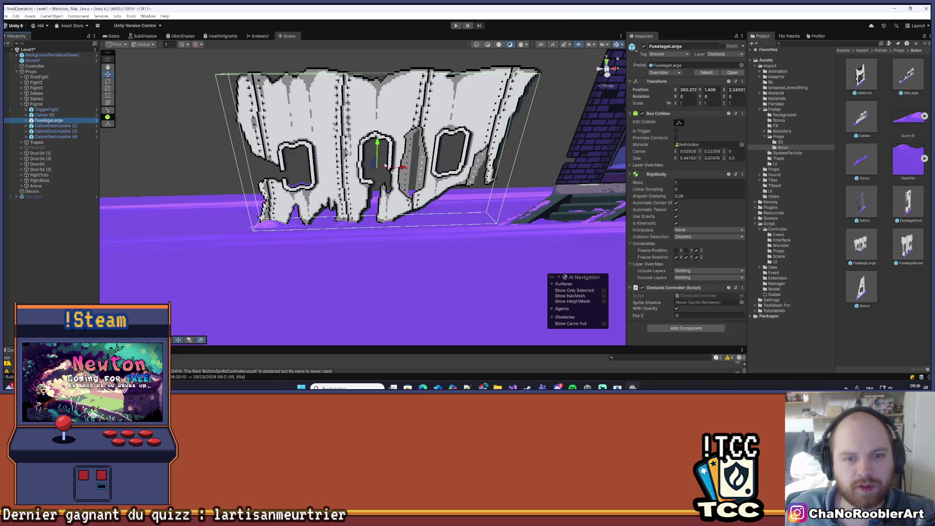
drag(410, 170, 384, 171)
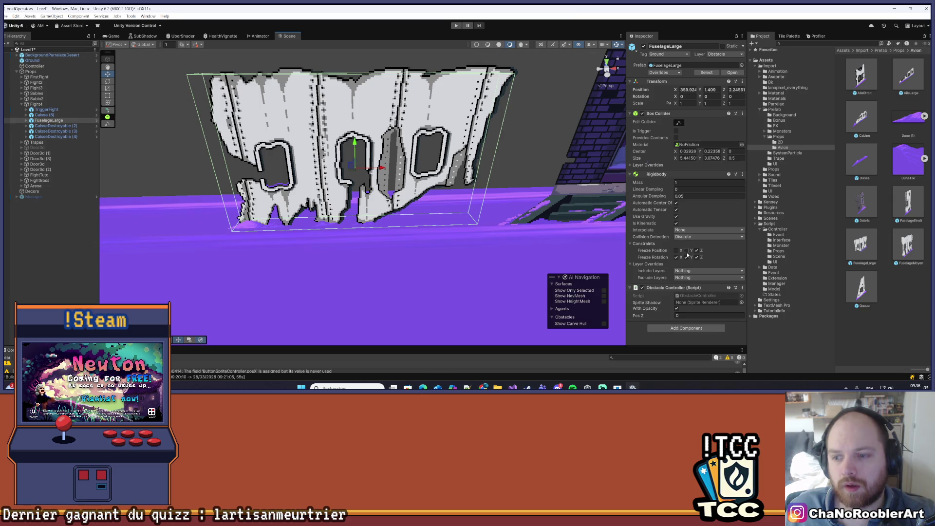
Set the FuselageLarge Position Y to 1.4 and X to 360
scroll(down, 3)
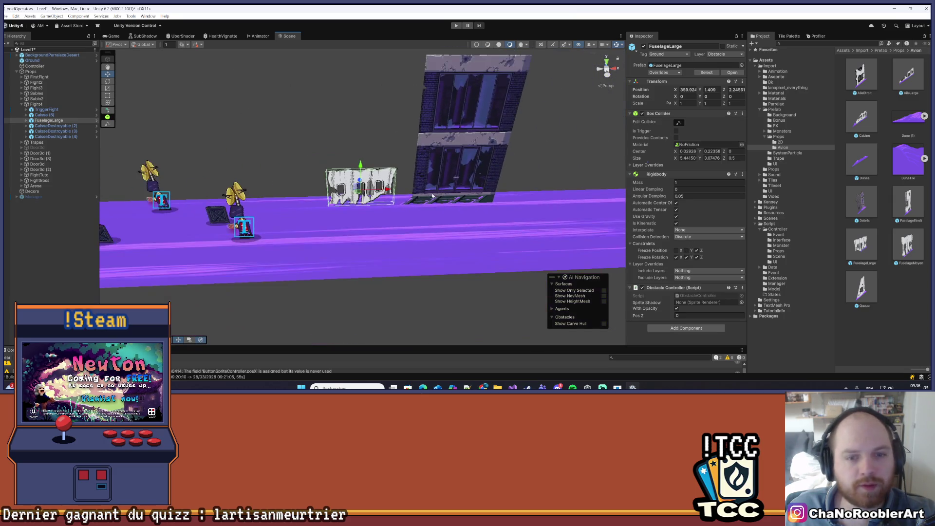
scroll(up, 3)
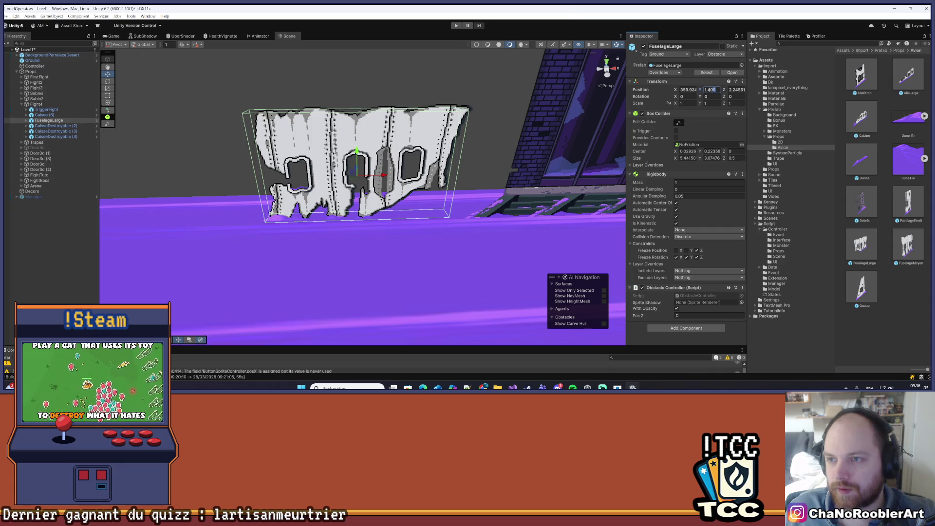
text(1.4)
key(Return)
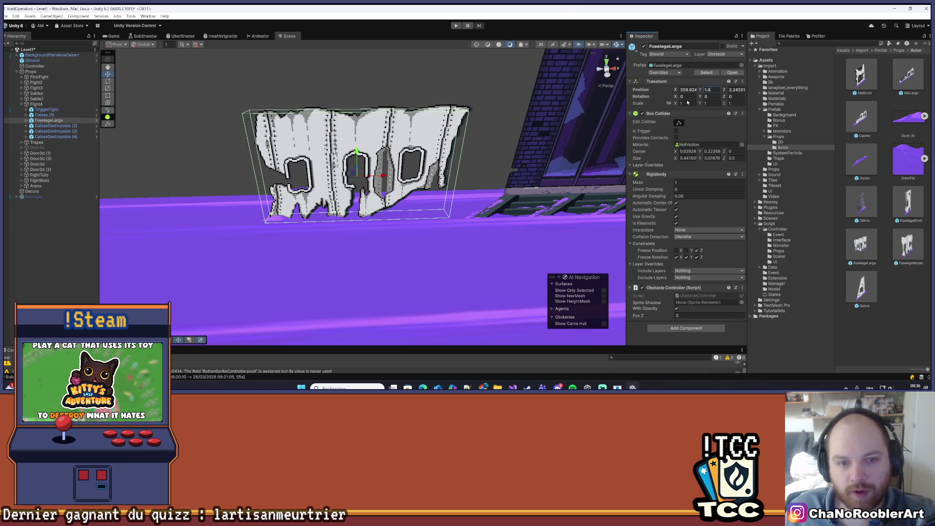
scroll(up, 3)
scroll(down, 3)
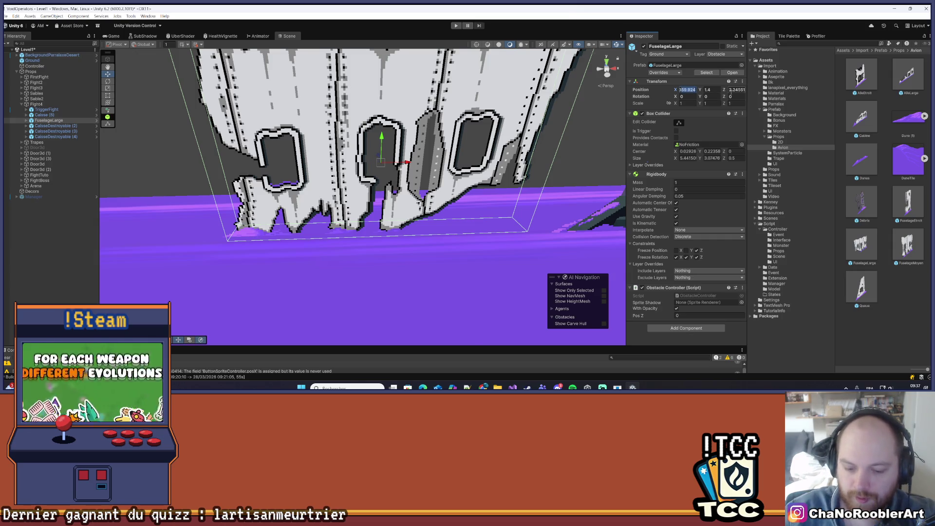
text(360)
key(Return)
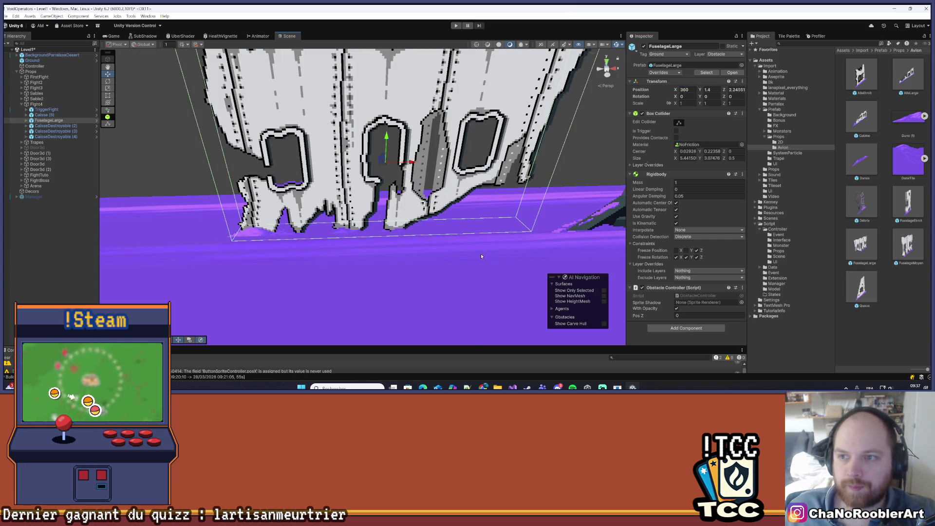
scroll(down, 3)
click(384, 291)
scroll(down, 3)
scroll(down, 3)
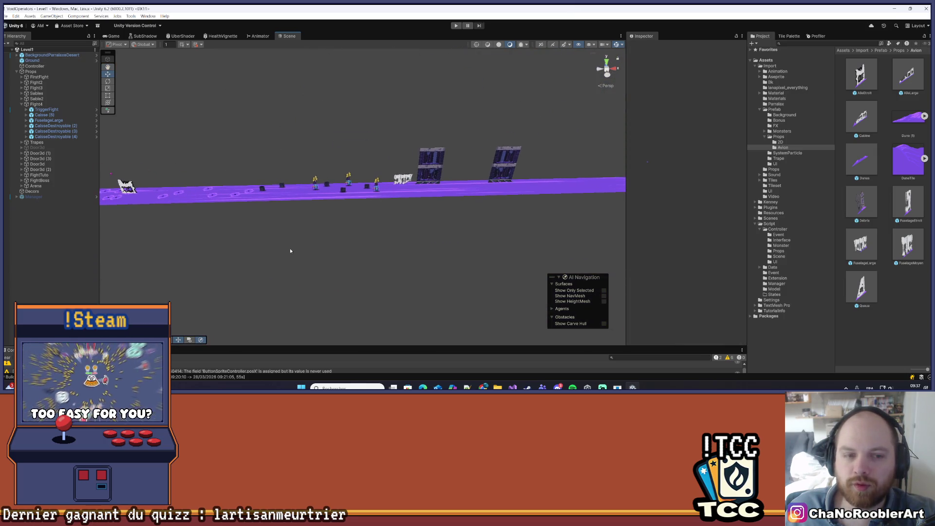
drag(290, 252, 511, 230)
drag(126, 188, 394, 192)
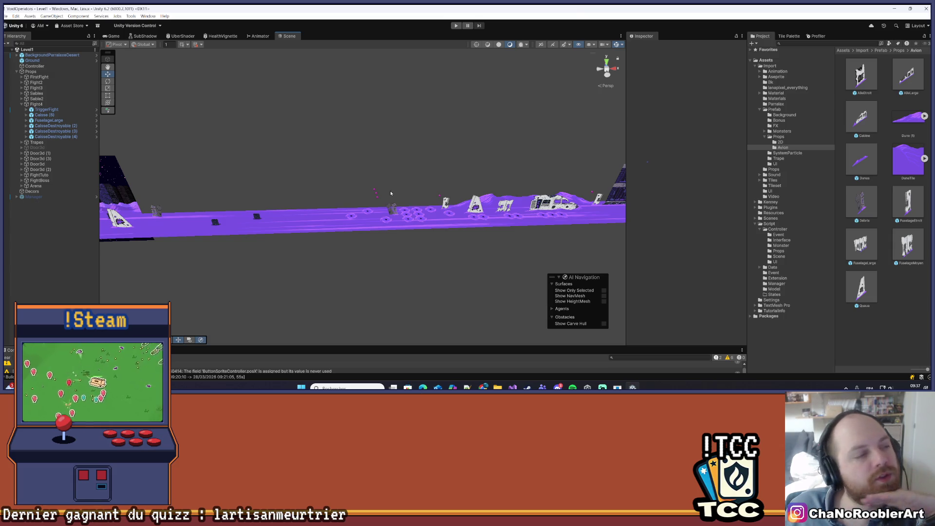
drag(239, 208, 279, 211)
drag(331, 194, 398, 238)
scroll(up, 3)
click(322, 180)
click(414, 314)
drag(414, 313, 253, 185)
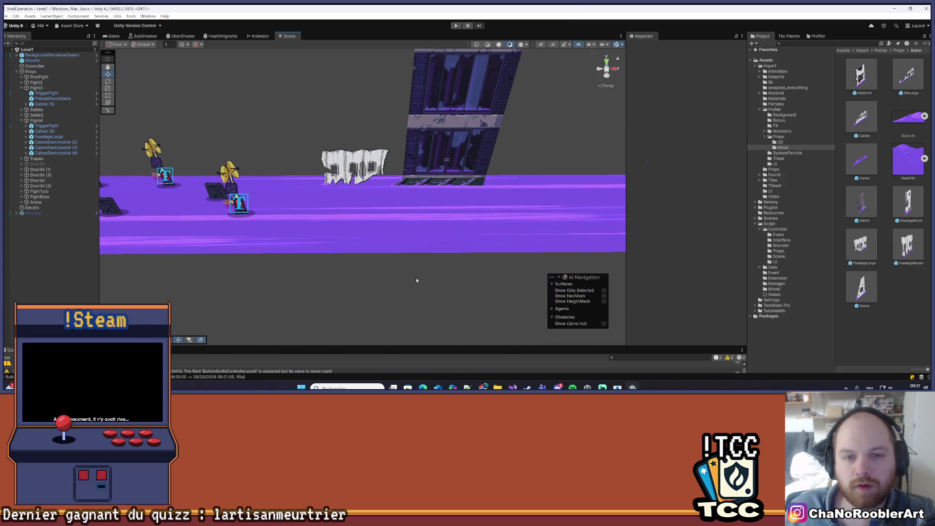
Nudge FuselageLarge left with the gizmo and type 358 into its Transform Position X
scroll(up, 3)
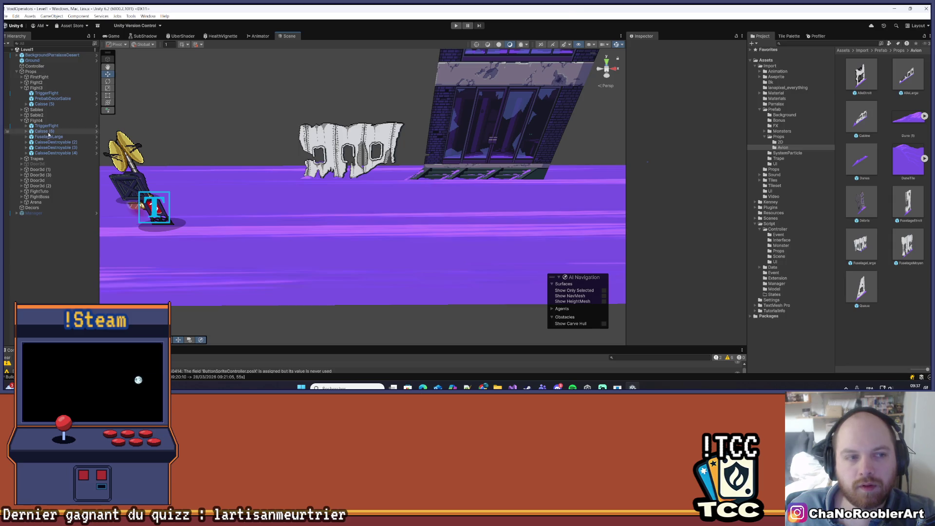
click(48, 136)
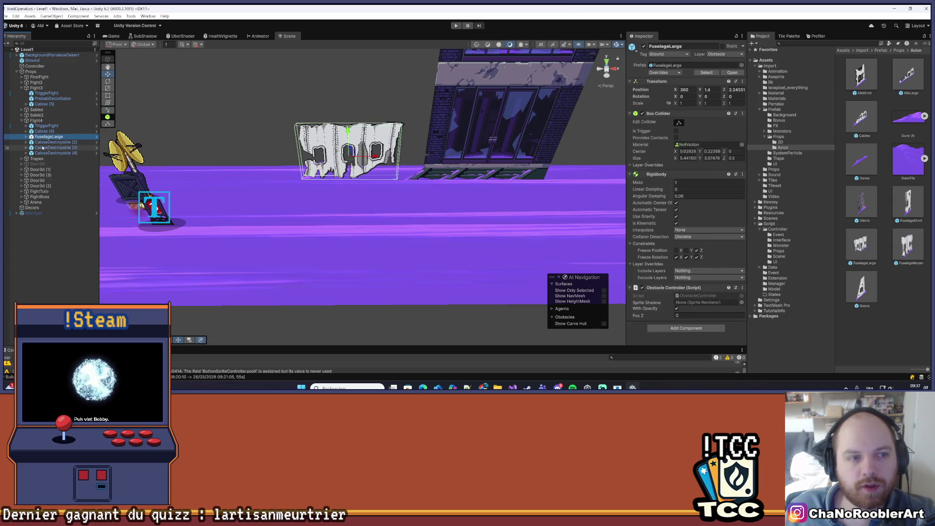
drag(376, 157, 369, 156)
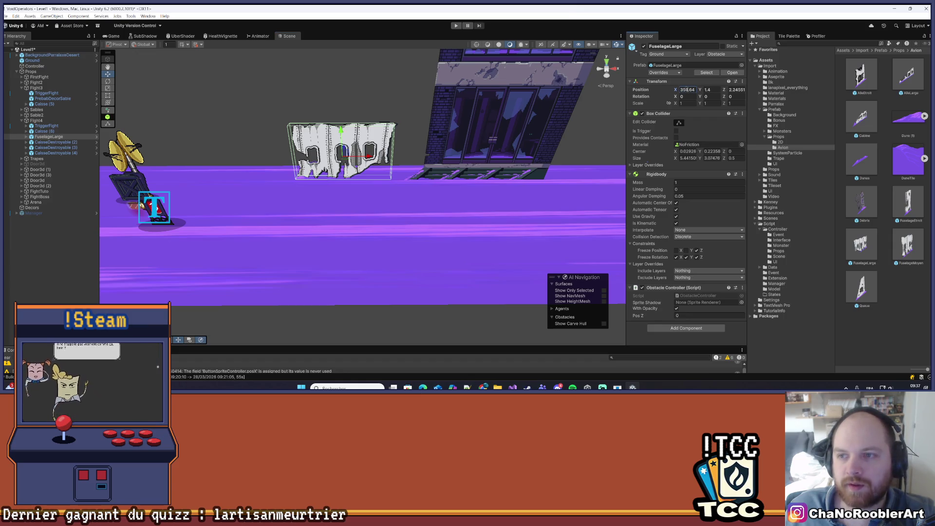
click(686, 89)
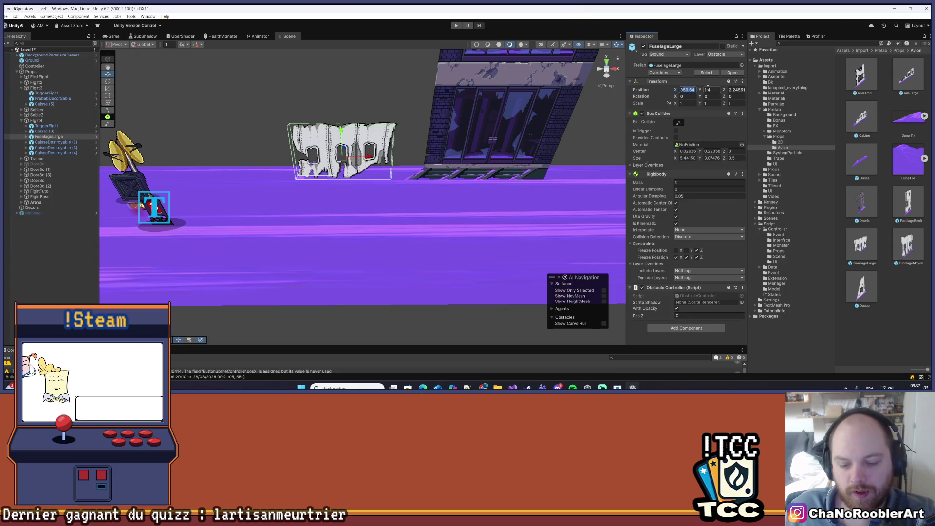
key(Return)
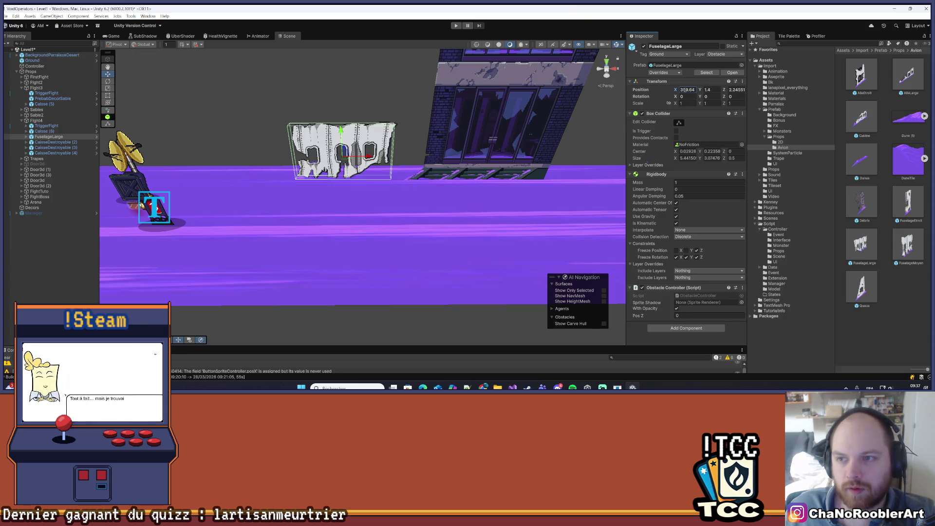
click(696, 89)
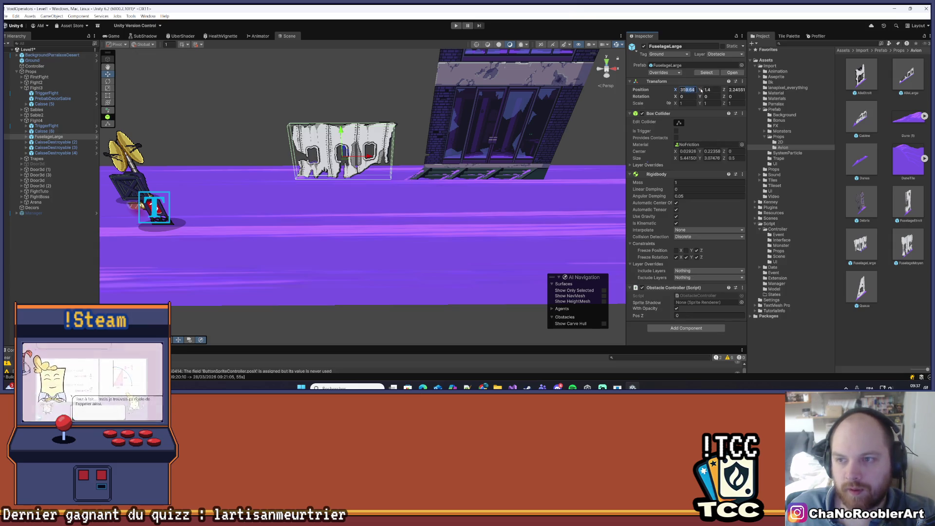
text(358)
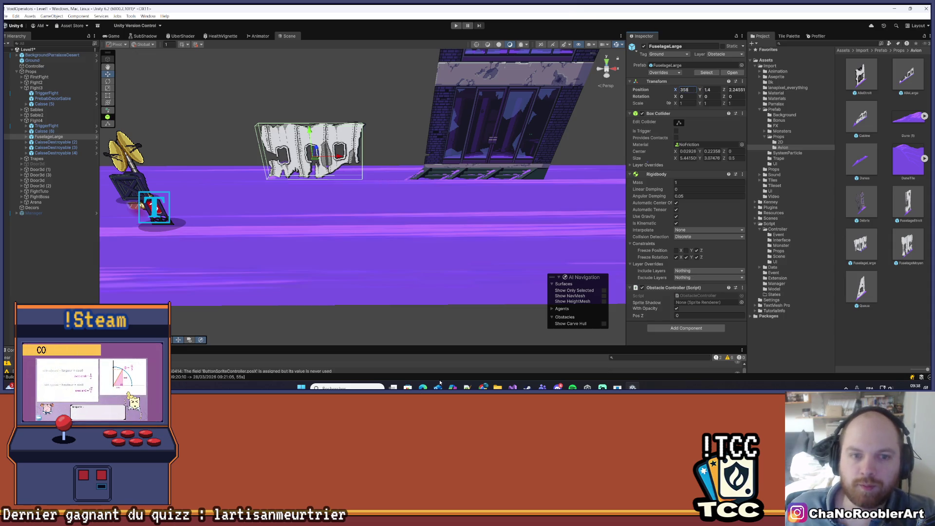
click(313, 325)
scroll(down, 3)
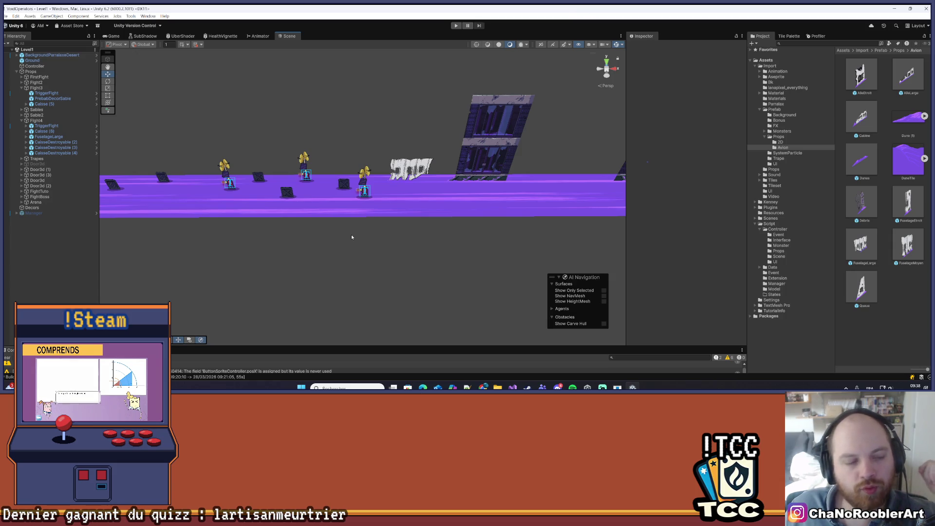
drag(193, 198, 283, 198)
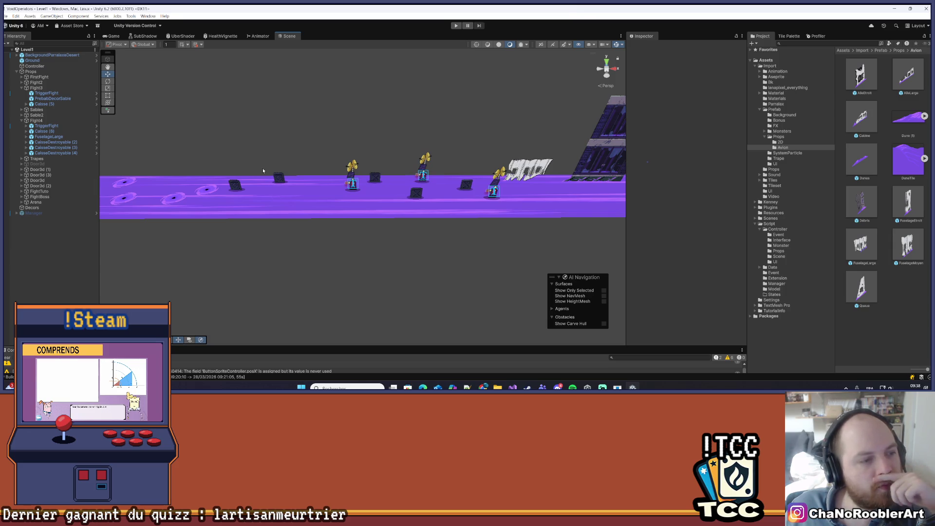
drag(317, 139, 349, 166)
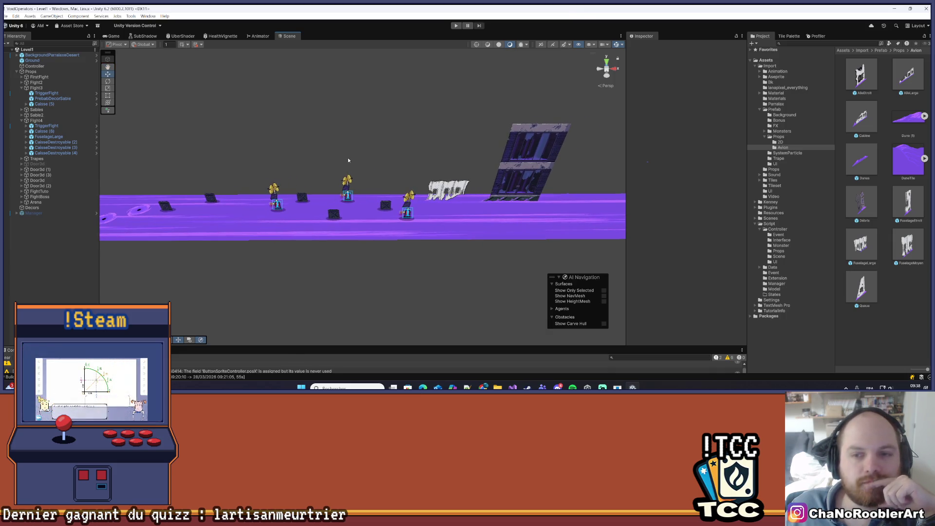
scroll(down, 3)
scroll(up, 3)
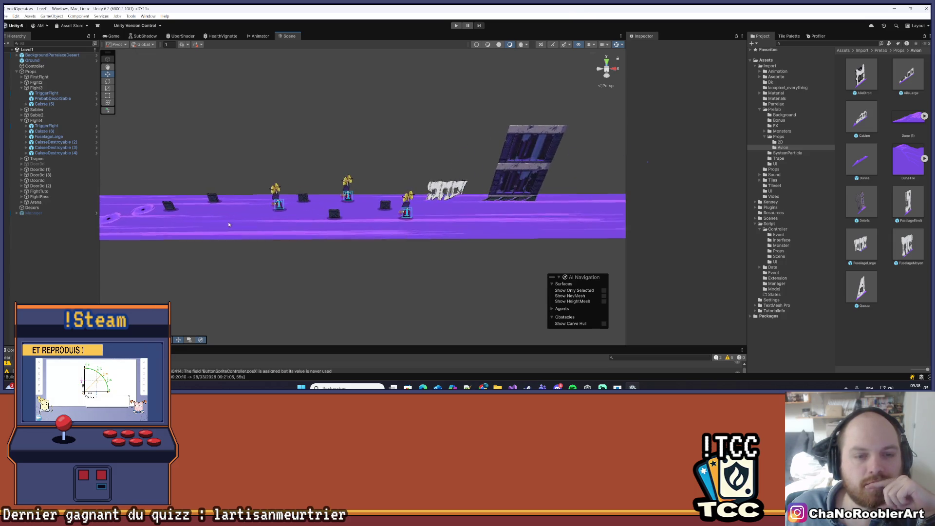
drag(374, 234, 341, 172)
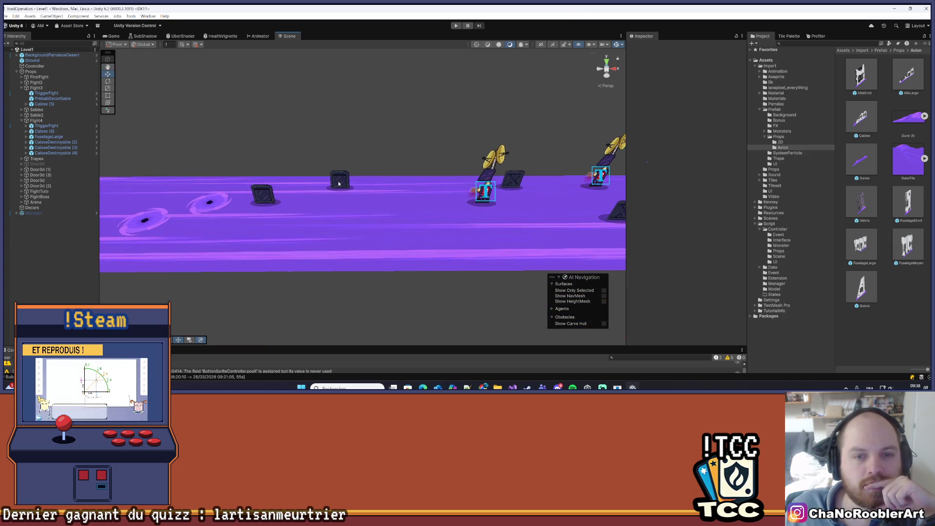
click(338, 183)
scroll(down, 3)
click(409, 263)
drag(349, 204, 422, 195)
scroll(up, 3)
scroll(down, 3)
drag(198, 199, 270, 189)
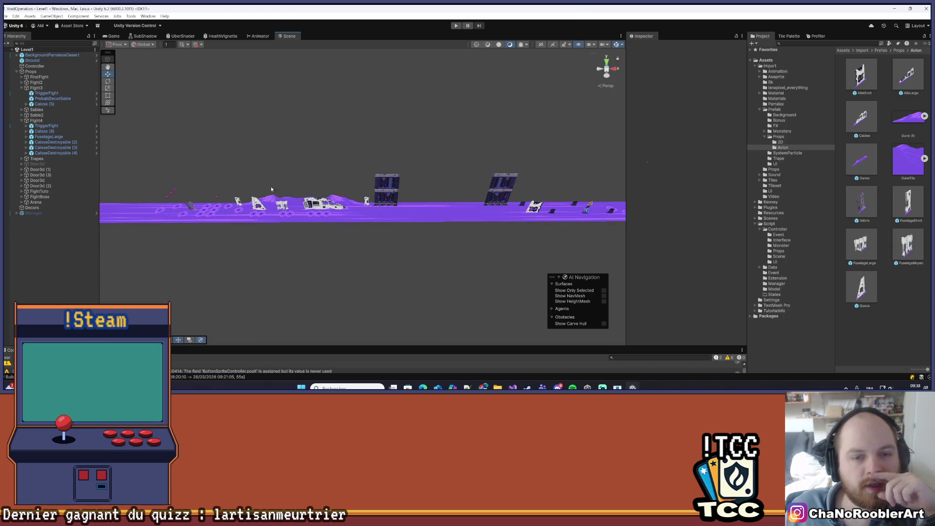
drag(443, 161, 273, 170)
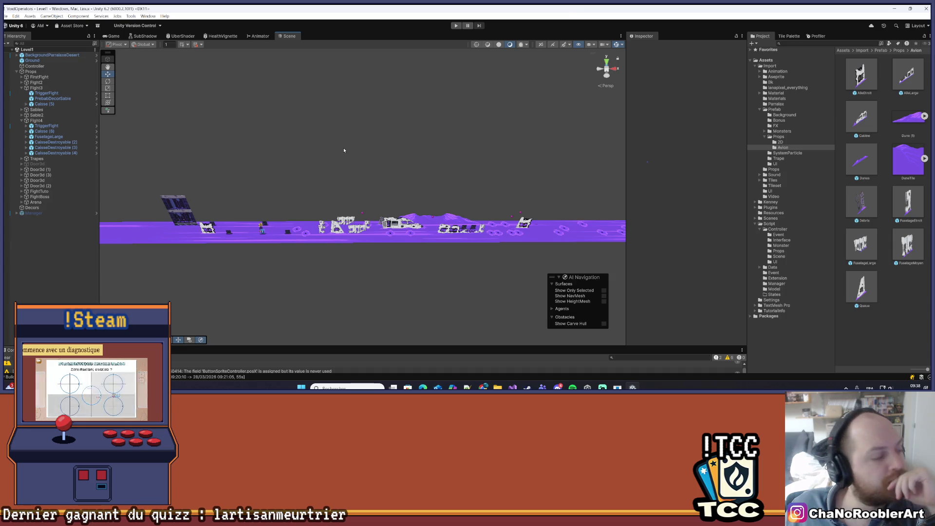
scroll(up, 3)
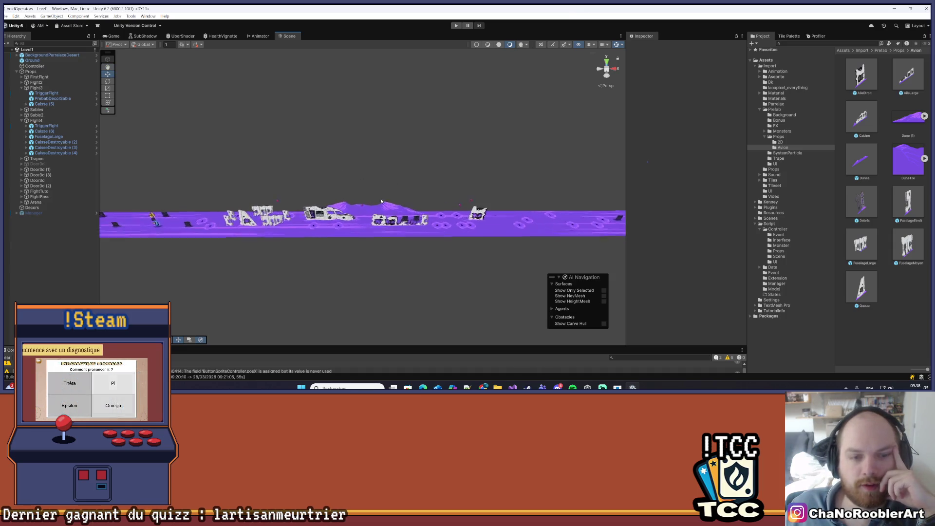
drag(488, 183, 405, 186)
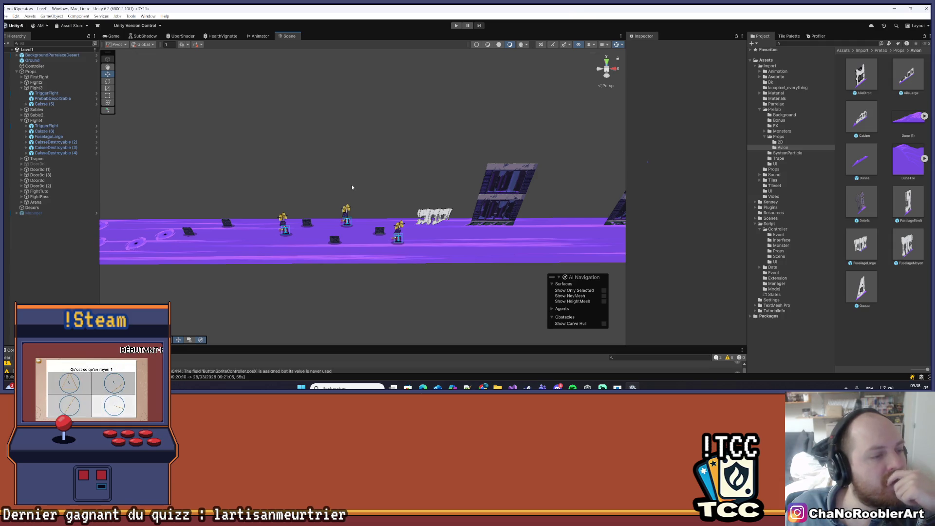
scroll(down, 3)
drag(459, 152, 286, 185)
drag(210, 189, 348, 175)
drag(261, 179, 290, 166)
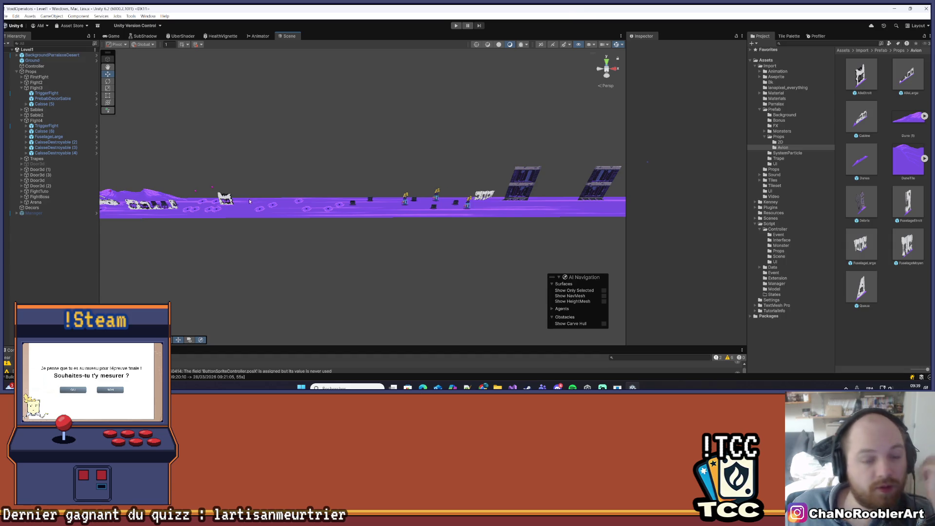
drag(248, 200, 344, 203)
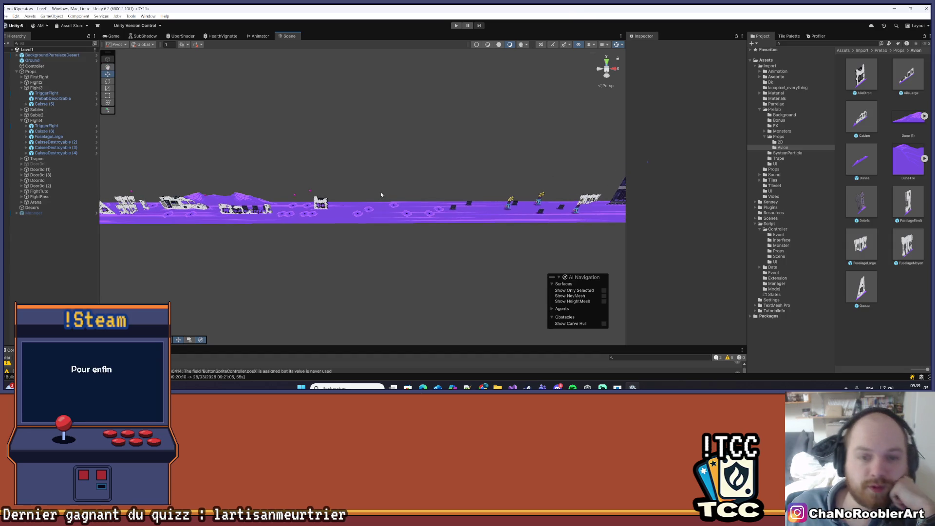
scroll(up, 3)
drag(381, 209, 455, 221)
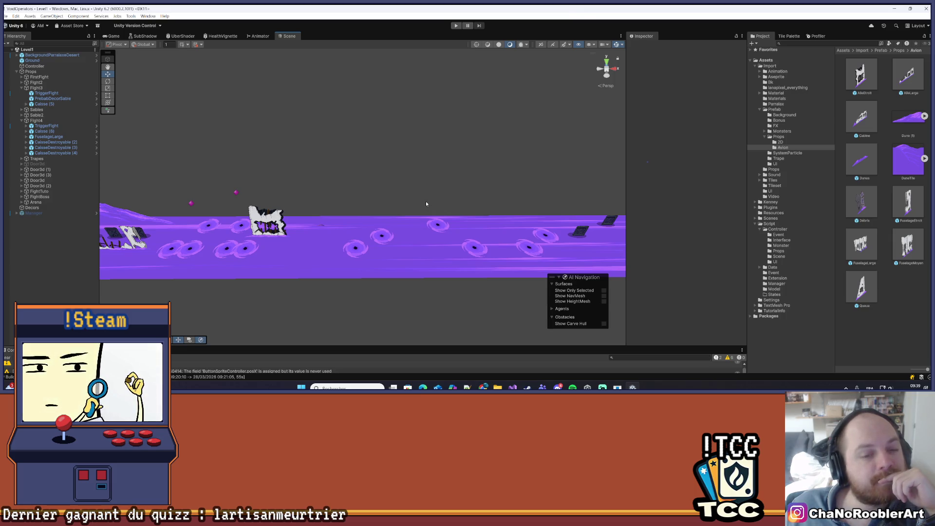
drag(426, 204, 241, 199)
scroll(down, 3)
scroll(up, 3)
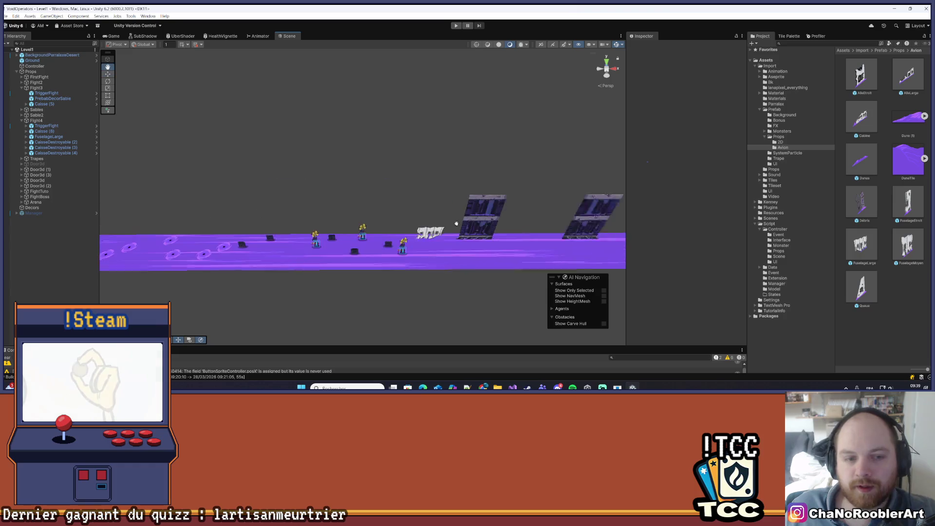
drag(267, 166, 375, 205)
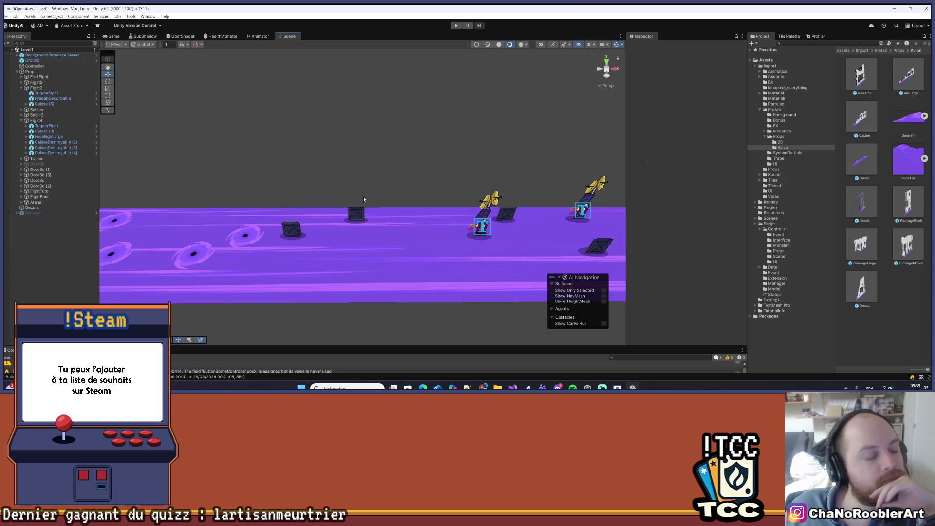
drag(363, 196, 414, 195)
scroll(up, 3)
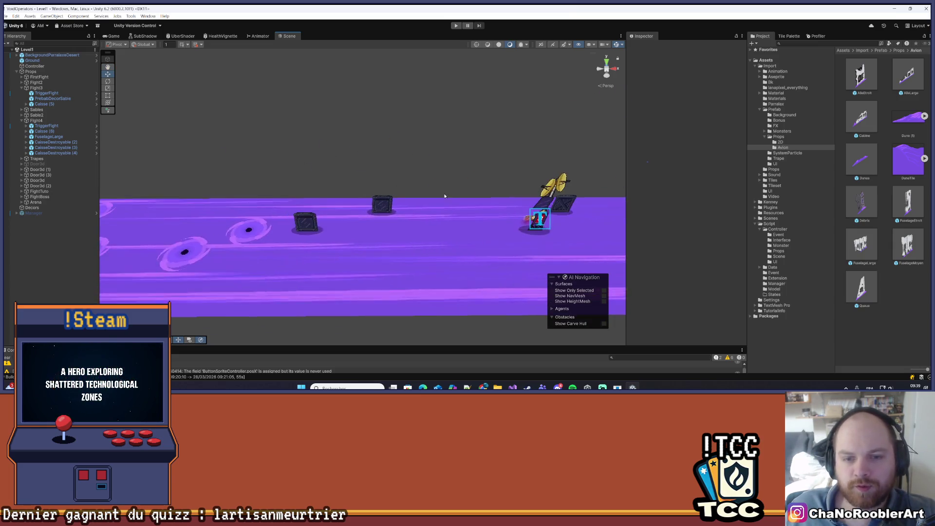
scroll(down, 3)
Add a Débris prop to the Fight4 group beside Caisse (8) and set its Z position to 2
click(333, 210)
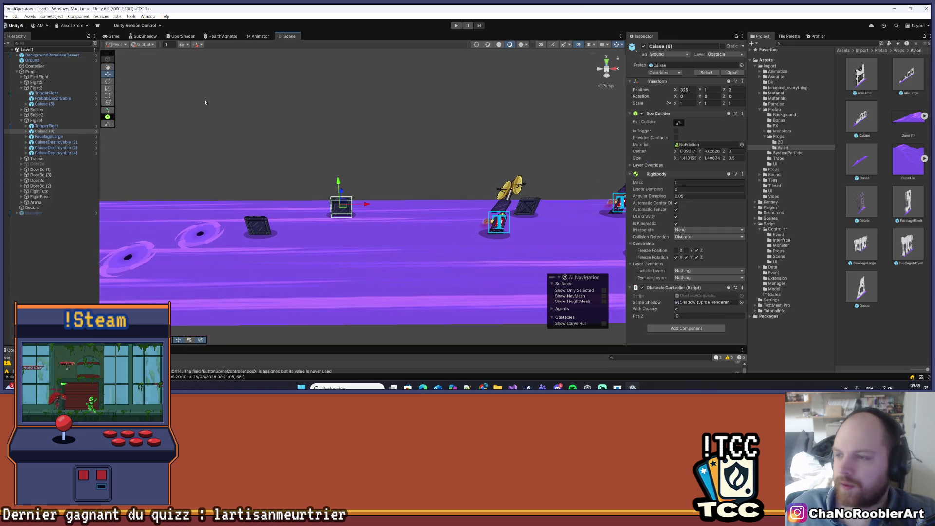
drag(485, 185, 462, 191)
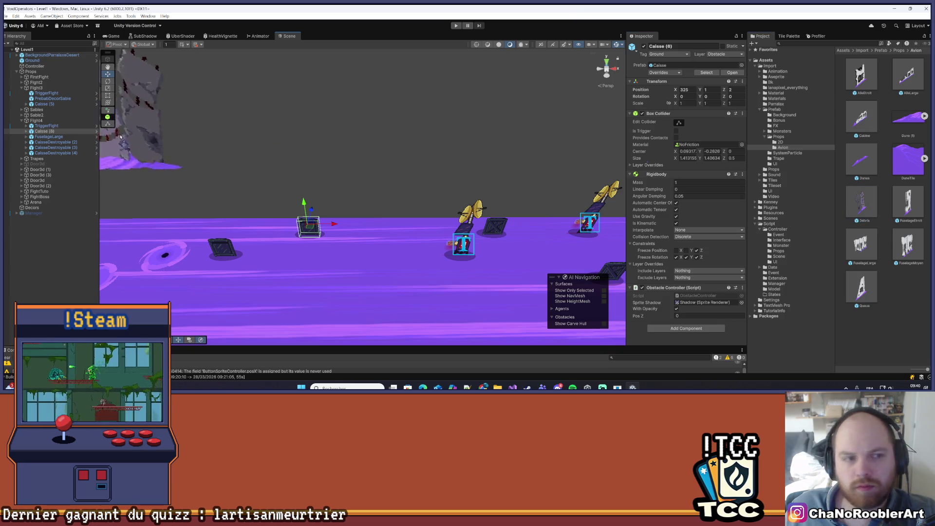
click(51, 132)
drag(861, 205, 365, 190)
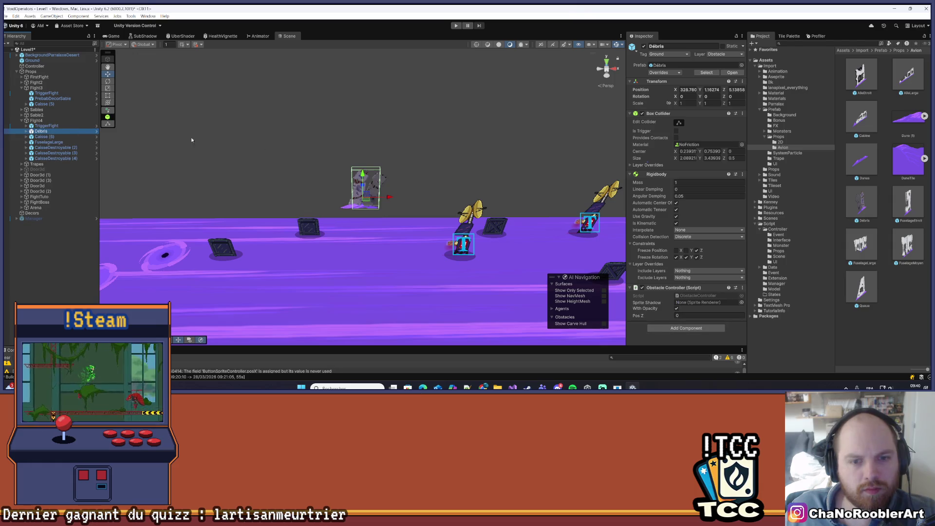
scroll(up, 3)
drag(384, 138, 384, 150)
click(727, 89)
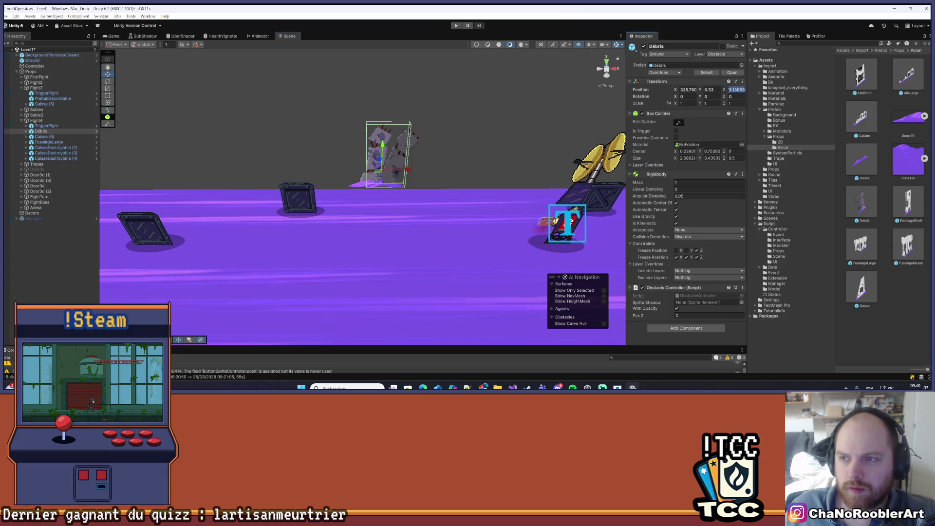
text(-2)
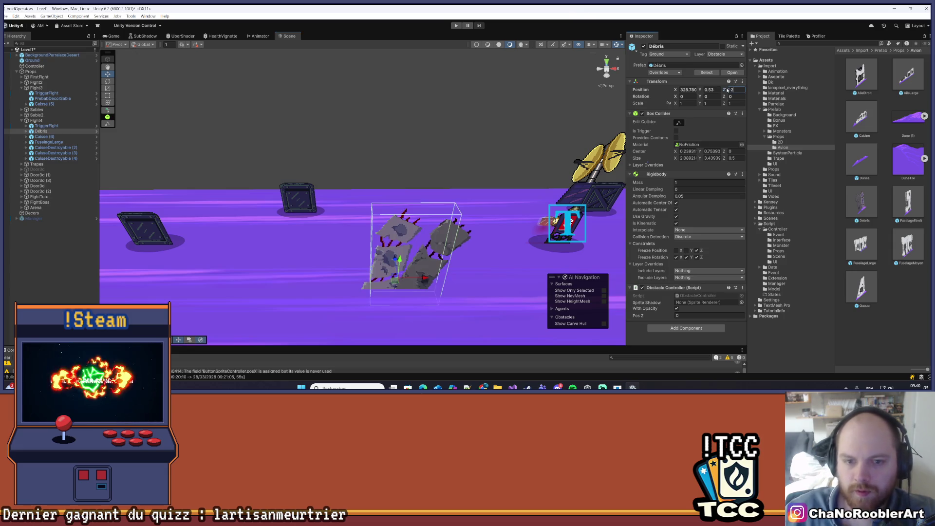
key(Return)
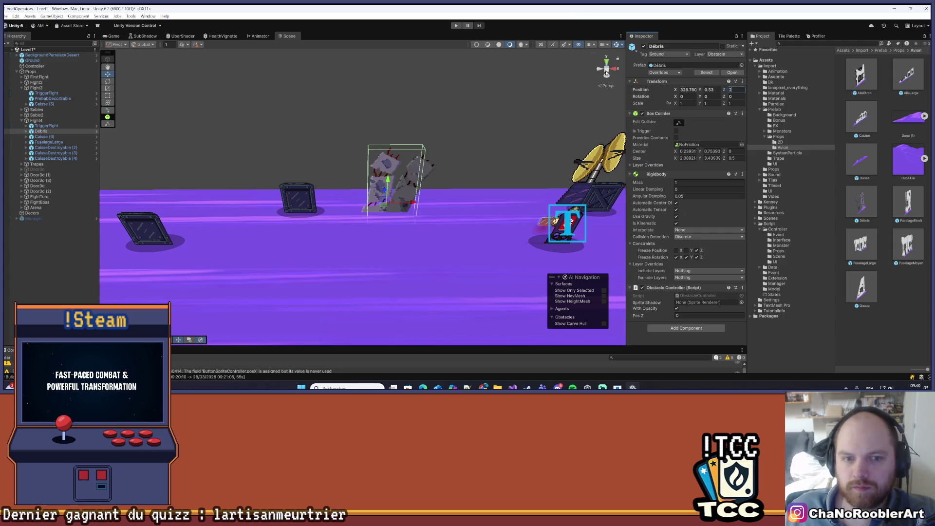
Reposition Débris above the ground, delete the crate hidden behind it, then reactivate Débris
drag(387, 184, 344, 189)
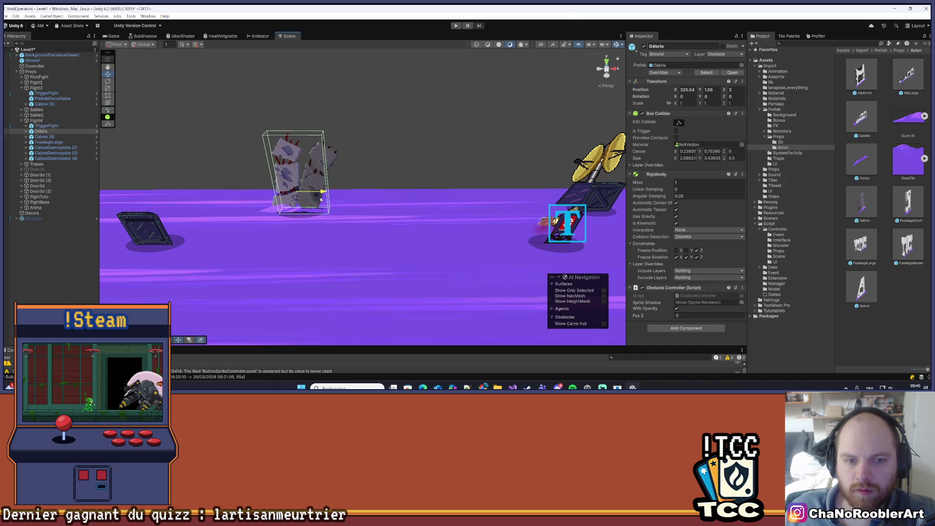
key(f)
drag(422, 154, 380, 181)
key(alt+shift+a)
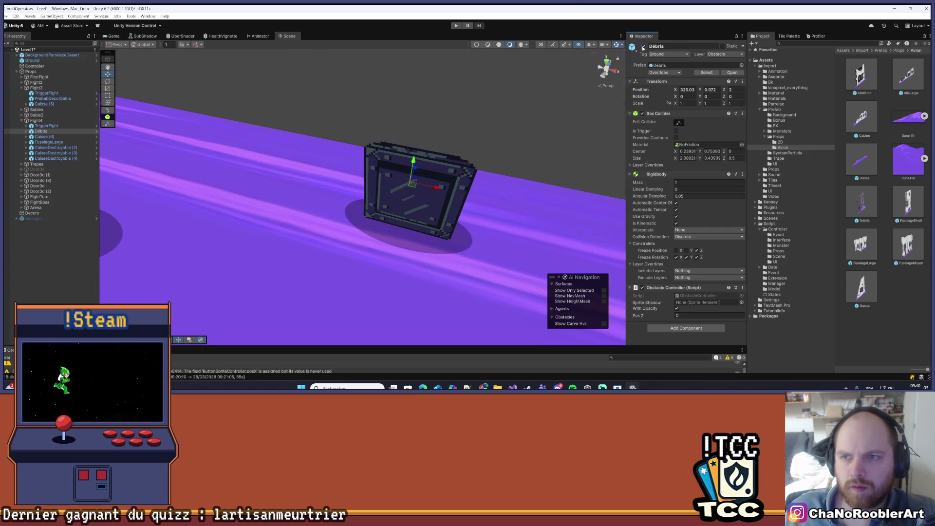
click(463, 166)
key(Delete)
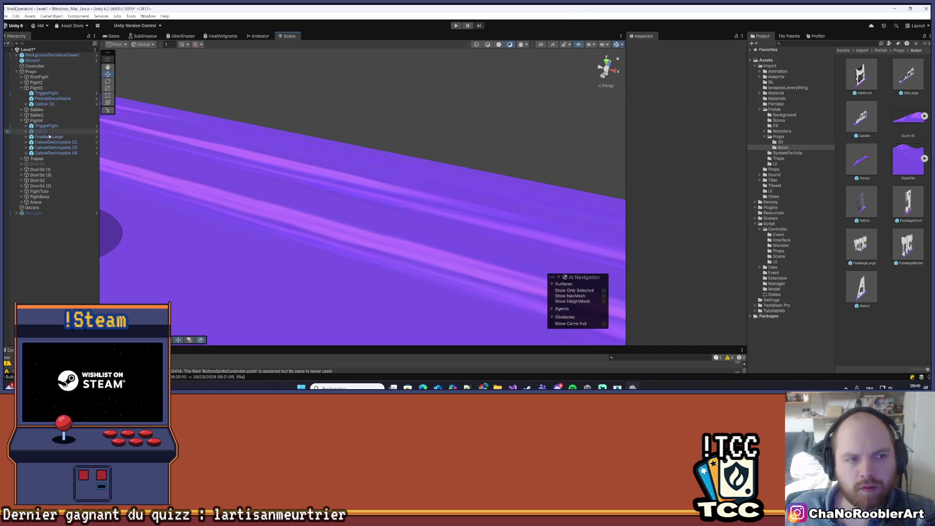
click(41, 131)
click(644, 46)
Set the Débris Position Y to 1 and X to 325
scroll(down, 3)
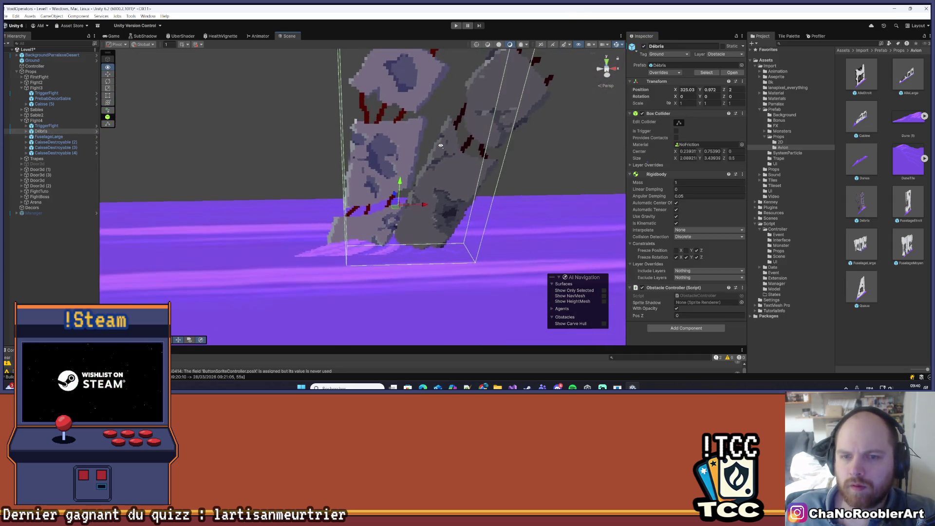
scroll(up, 3)
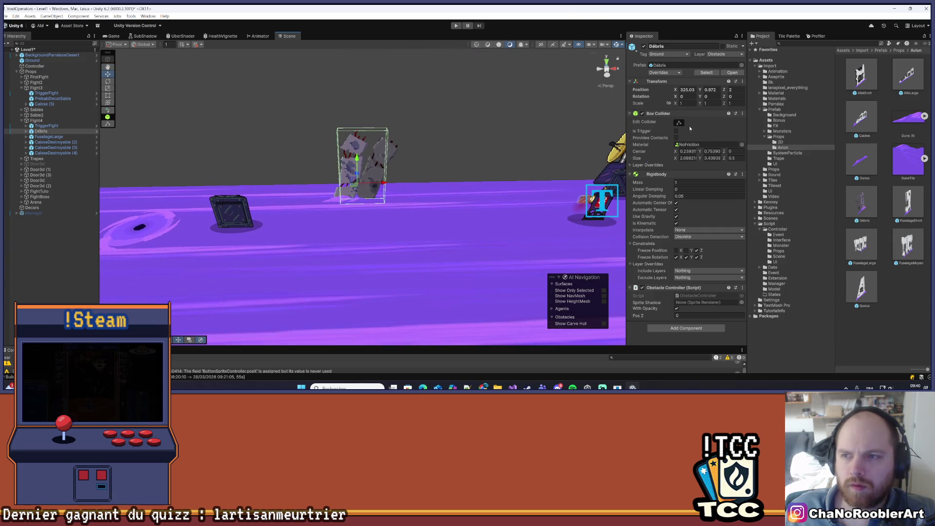
text(1)
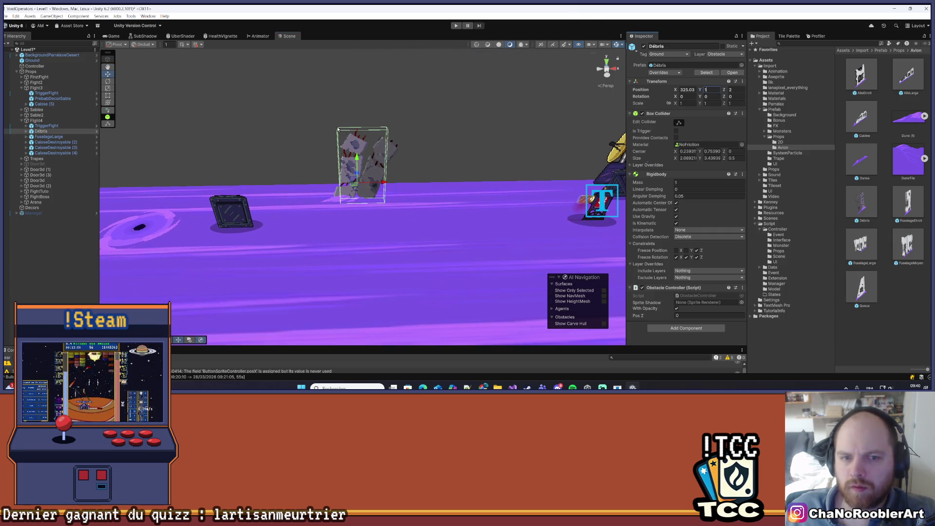
click(692, 90)
key(BackSpace)
key(BackSpace)
key(BackSpace)
click(446, 236)
scroll(down, 3)
drag(407, 148, 353, 165)
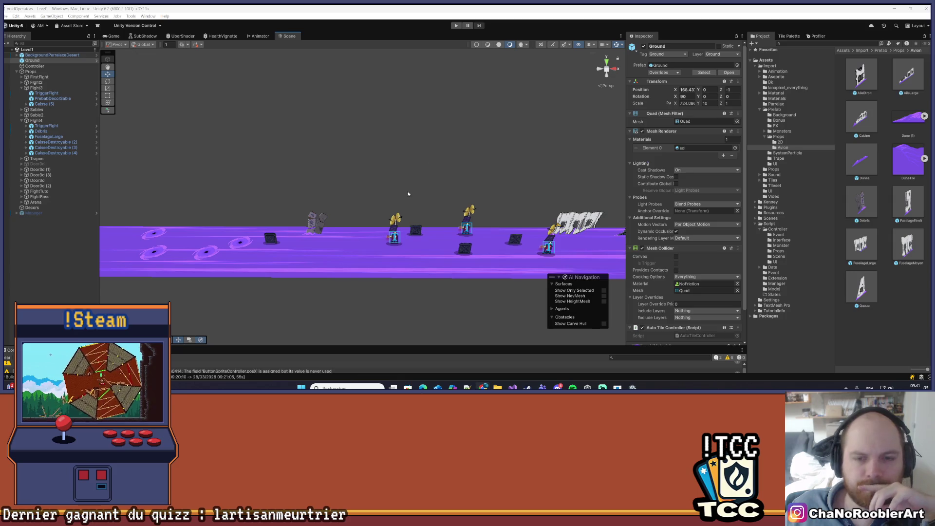
scroll(up, 3)
drag(318, 290, 346, 242)
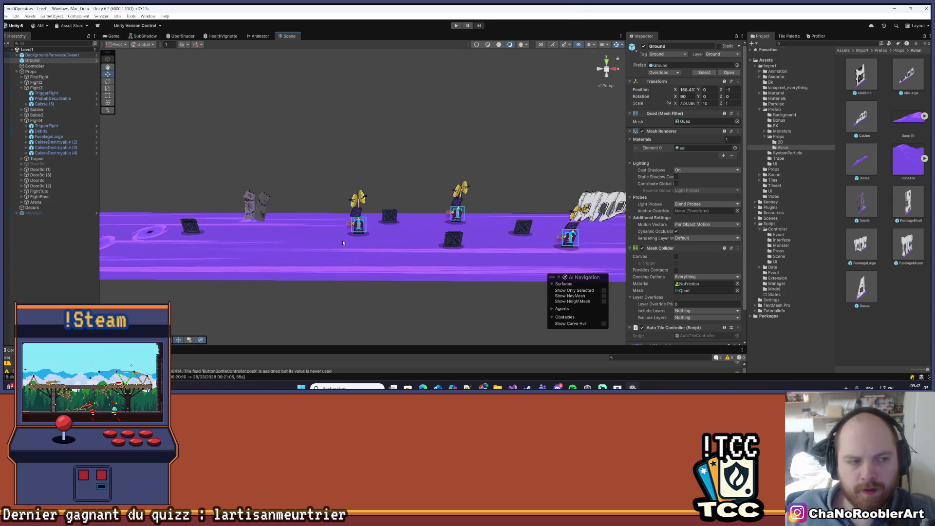
click(67, 283)
drag(526, 214, 476, 223)
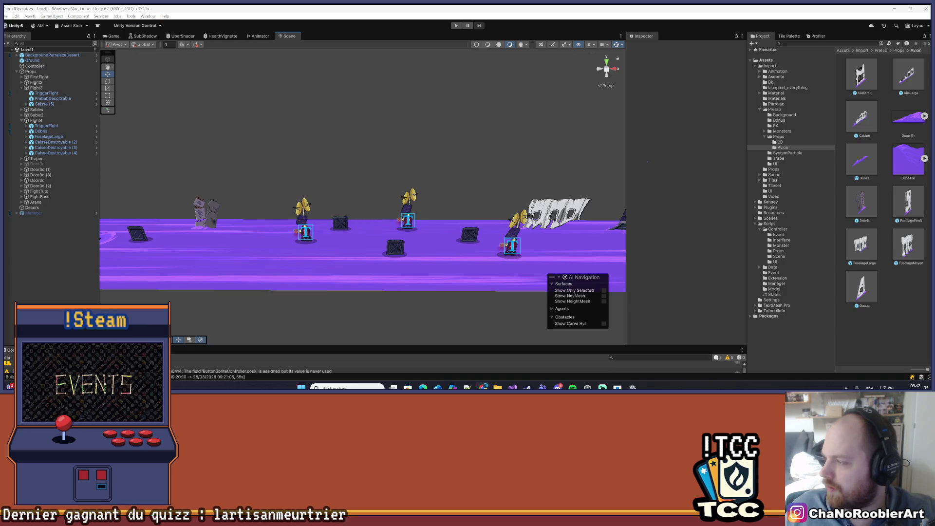
click(862, 50)
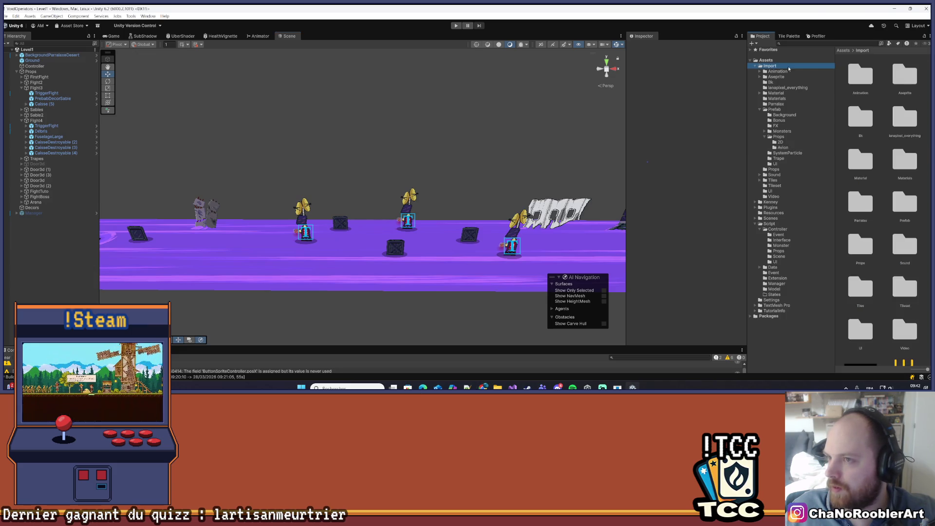
Delete the old Débris texture from the Import/Props folder
scroll(down, 3)
scroll(up, 3)
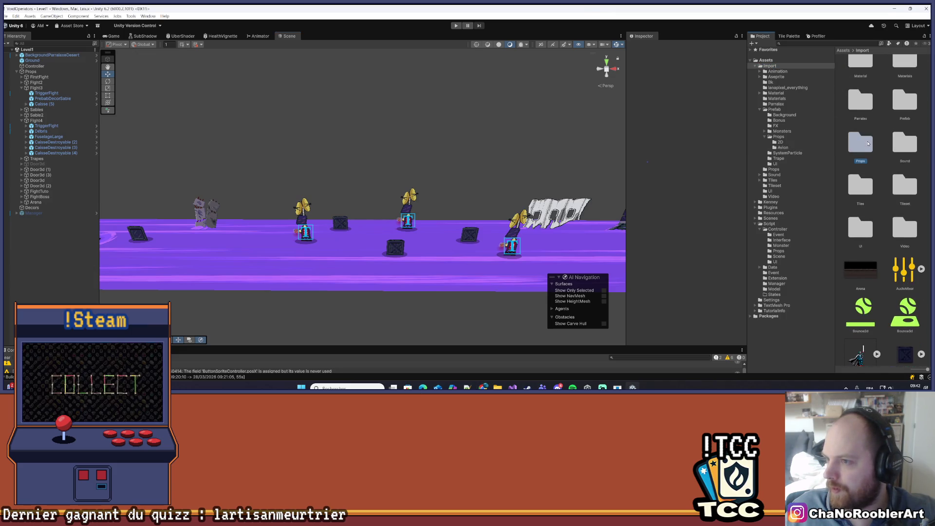
double_click(867, 143)
click(861, 223)
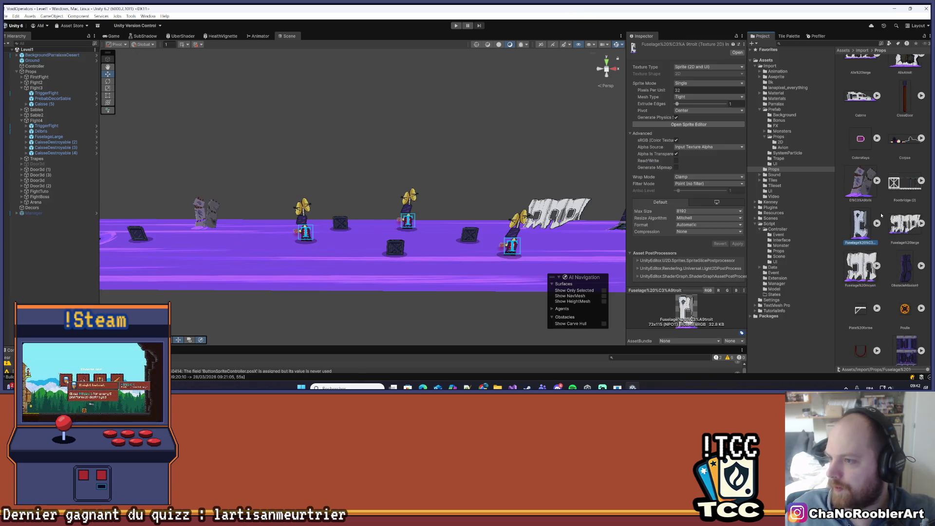
scroll(up, 3)
click(861, 202)
key(Delete)
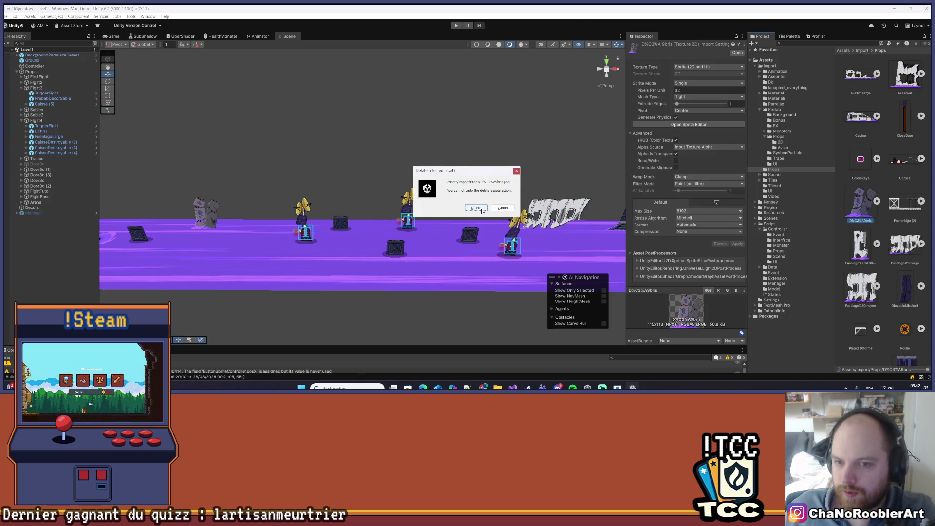
click(481, 209)
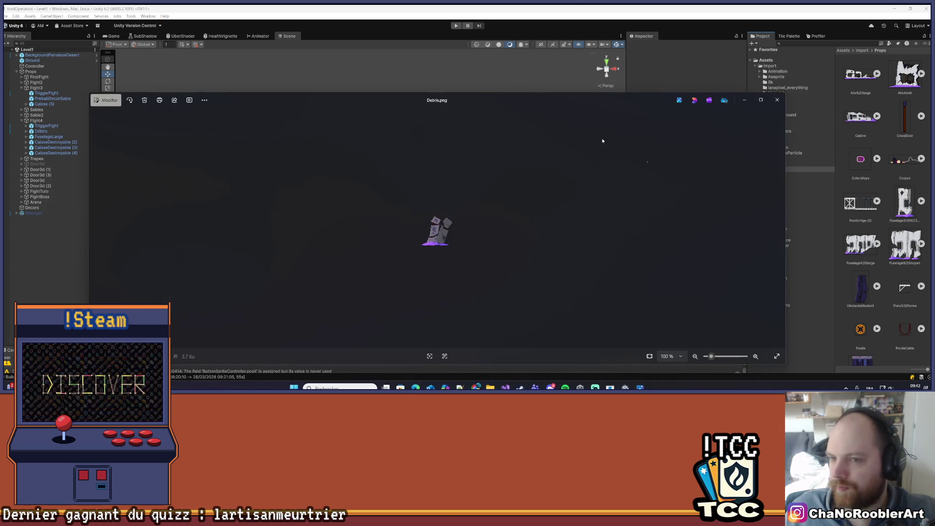
Import Debris.png from the Downloads folder into Import/Props
click(776, 100)
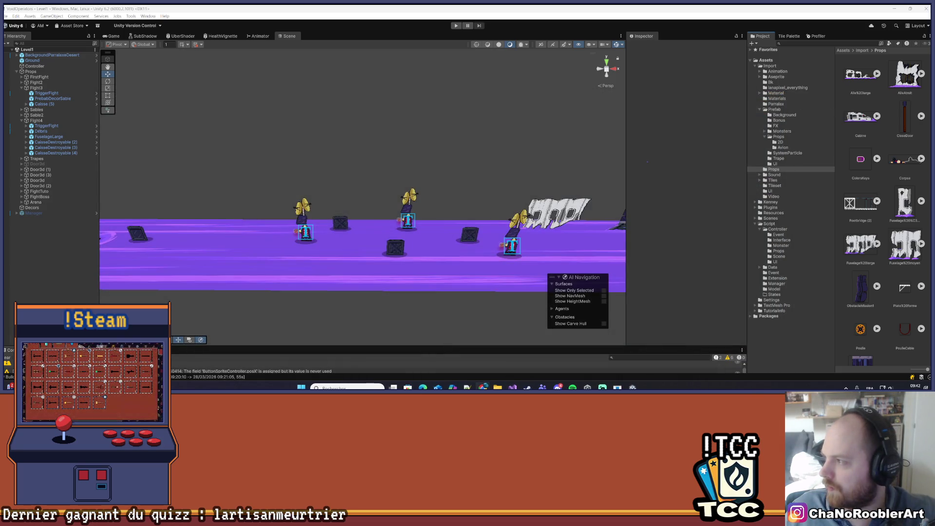
key(alt+Tab)
drag(241, 115, 878, 176)
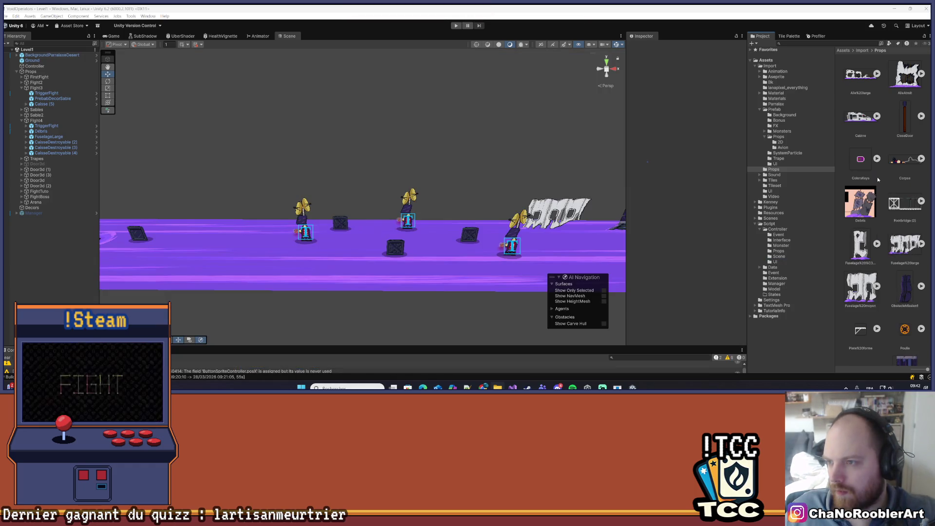
click(730, 58)
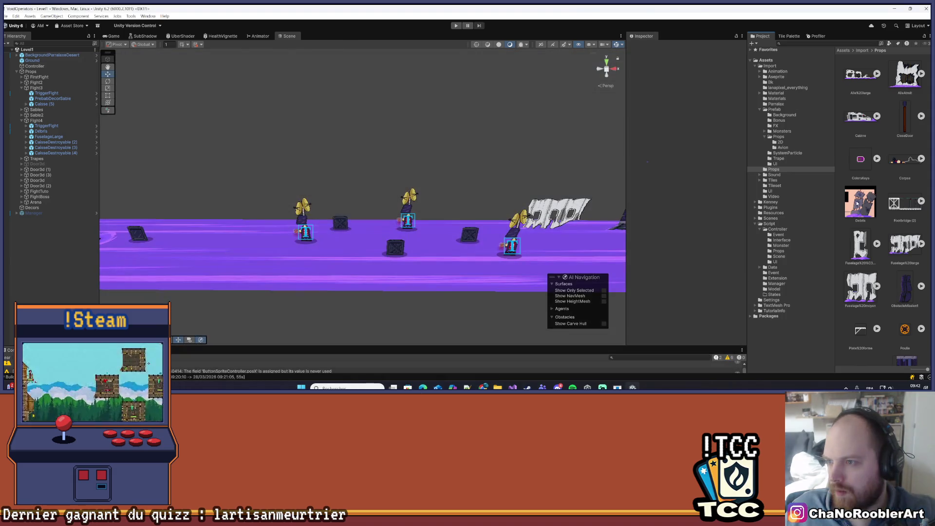
Make Debris a Single-mode Sprite (2D and UI) at 32 pixels per unit
click(701, 67)
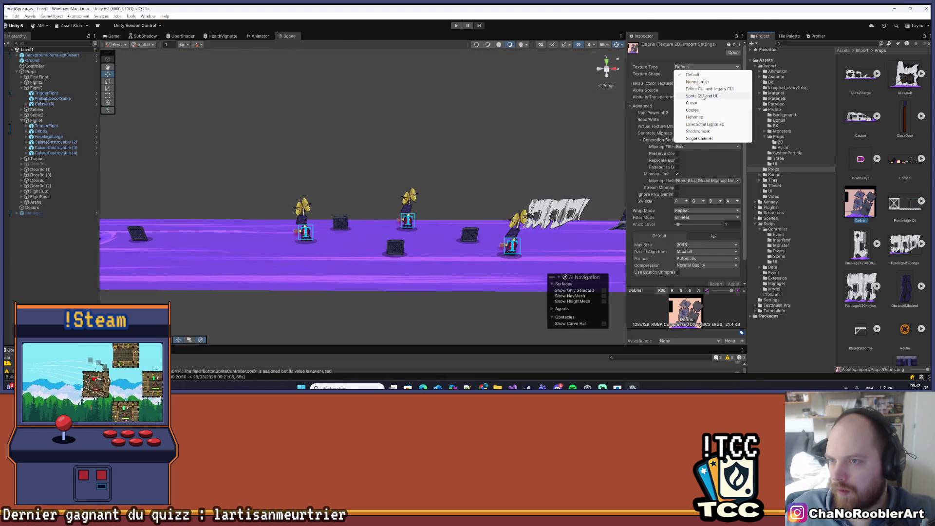
click(694, 87)
click(689, 83)
click(692, 91)
click(691, 91)
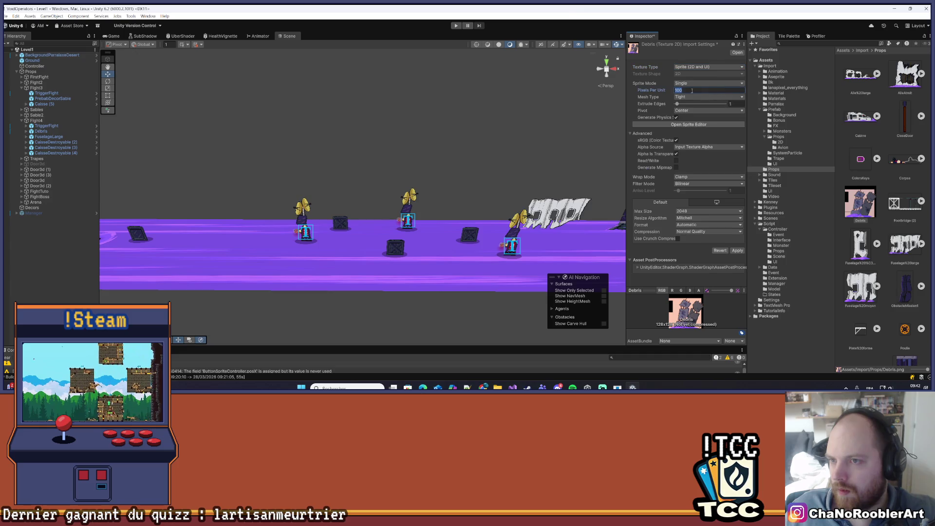
Set Point filtering, 8192 max size and no compression, and apply the import settings
click(708, 183)
click(692, 191)
click(708, 211)
click(691, 275)
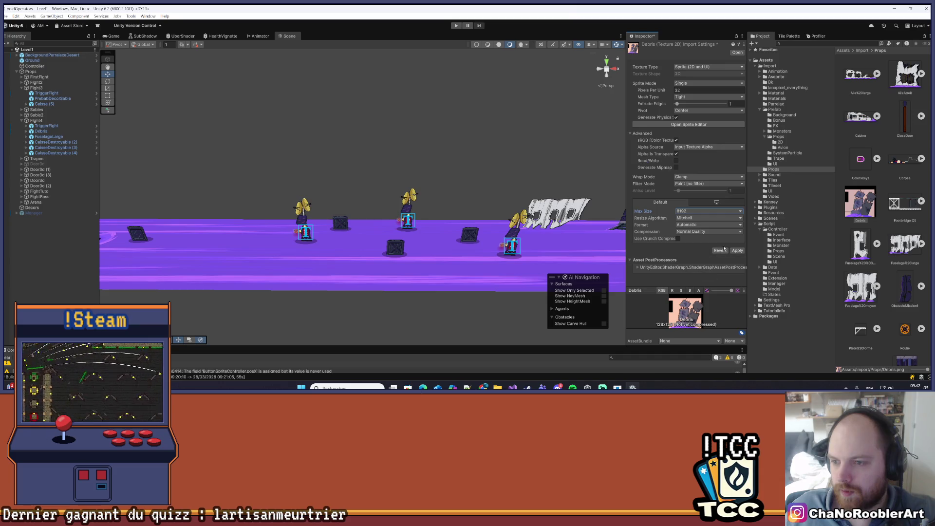
click(707, 232)
click(692, 239)
click(737, 244)
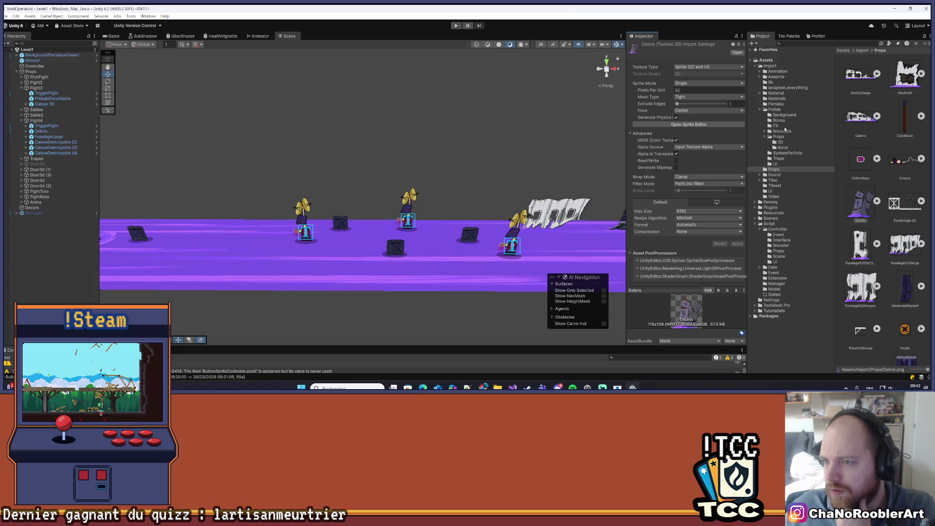
click(775, 110)
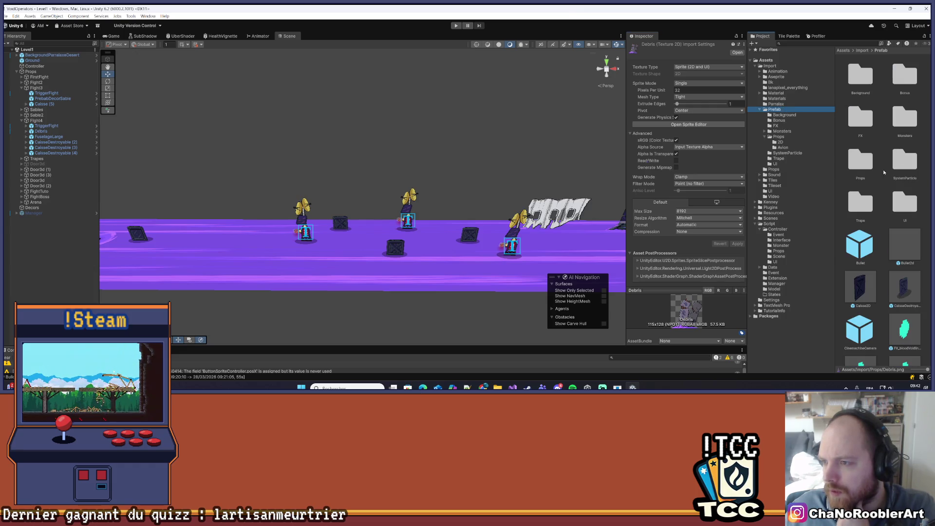
Open the Débris prefab from Prefab/Props/Avion, then browse to the Import/Props folder
double_click(860, 164)
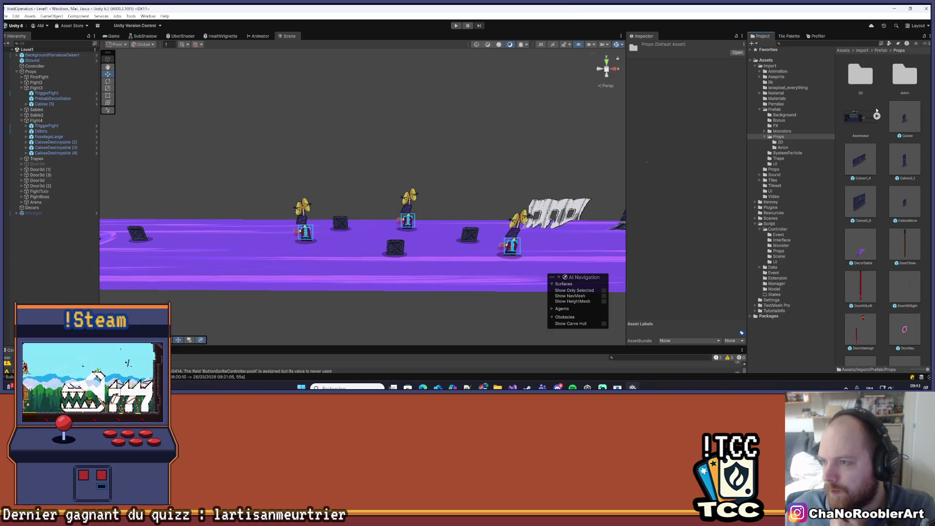
double_click(908, 81)
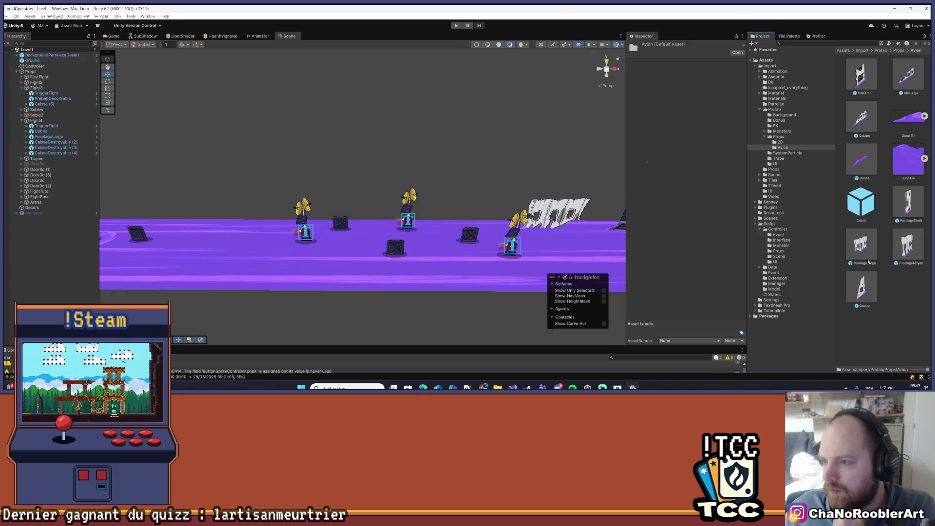
double_click(861, 202)
click(780, 66)
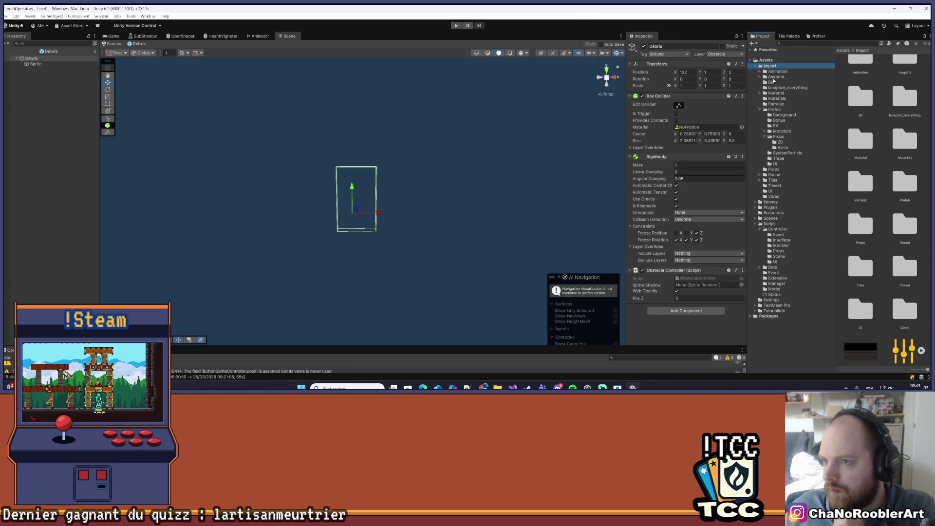
scroll(up, 3)
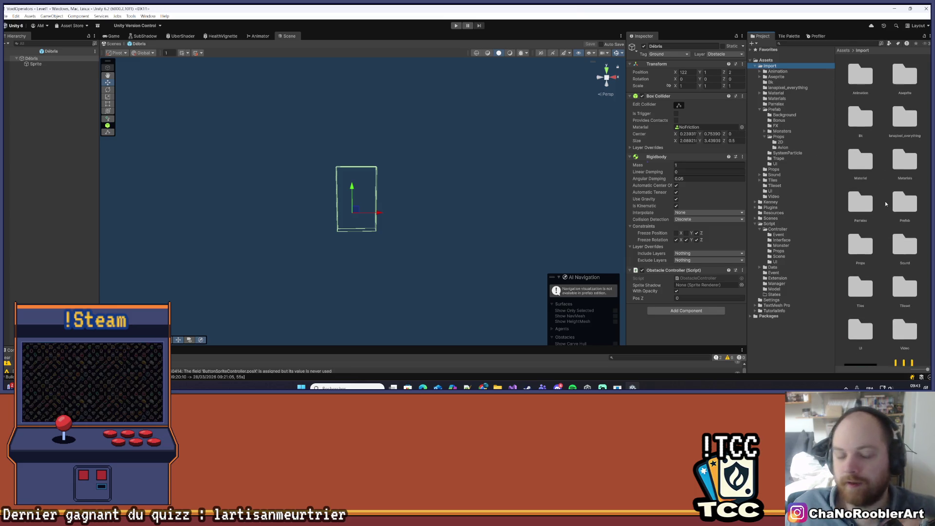
double_click(861, 245)
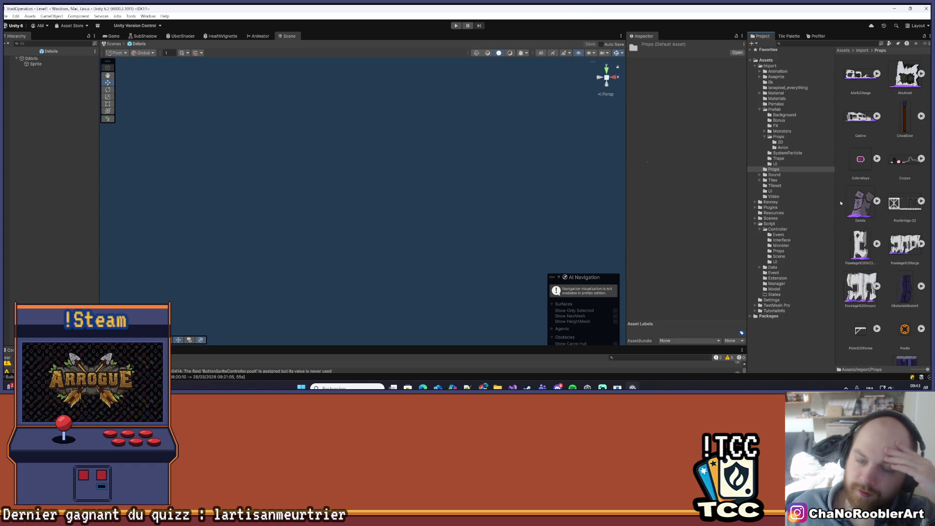
Assign the Débris artwork to the Sprite Renderer of the prefab's Sprite child
click(40, 58)
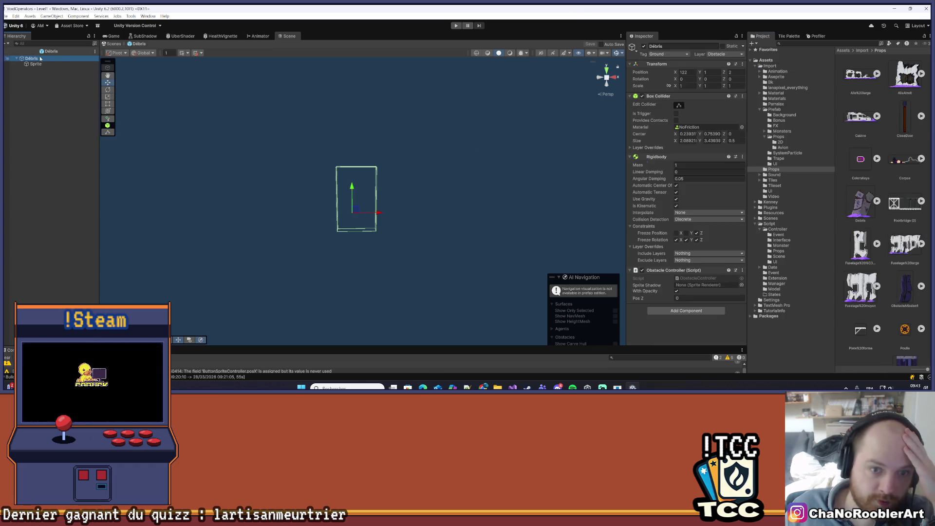
click(45, 64)
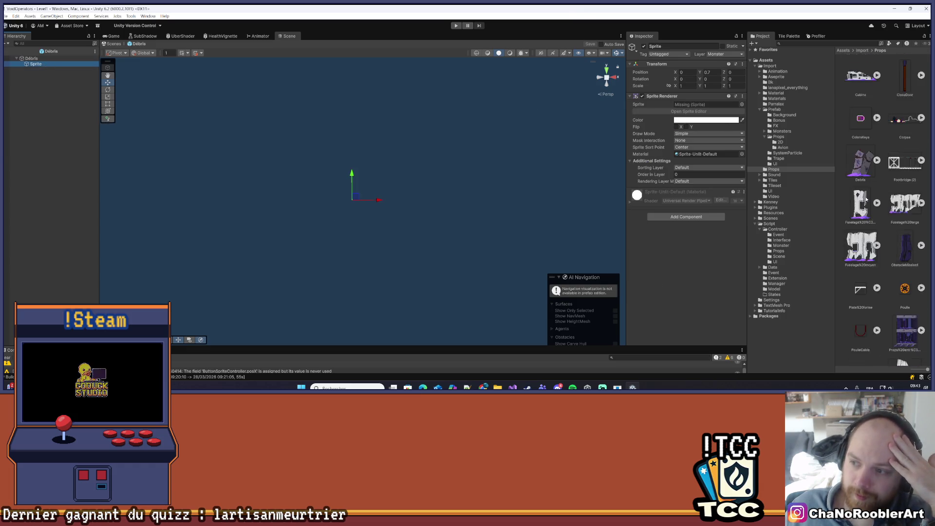
drag(860, 205, 742, 171)
drag(696, 112, 703, 104)
scroll(up, 3)
scroll(up, 3)
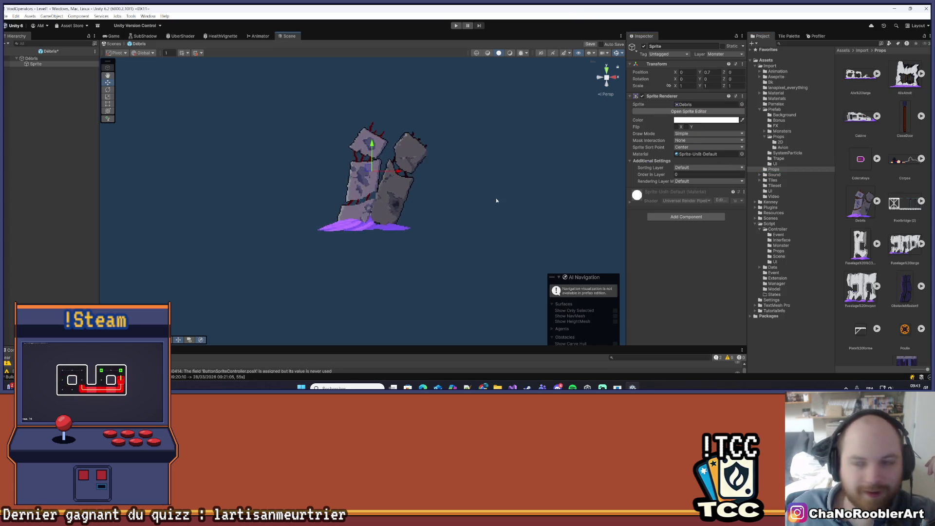
scroll(down, 3)
scroll(down, 3)
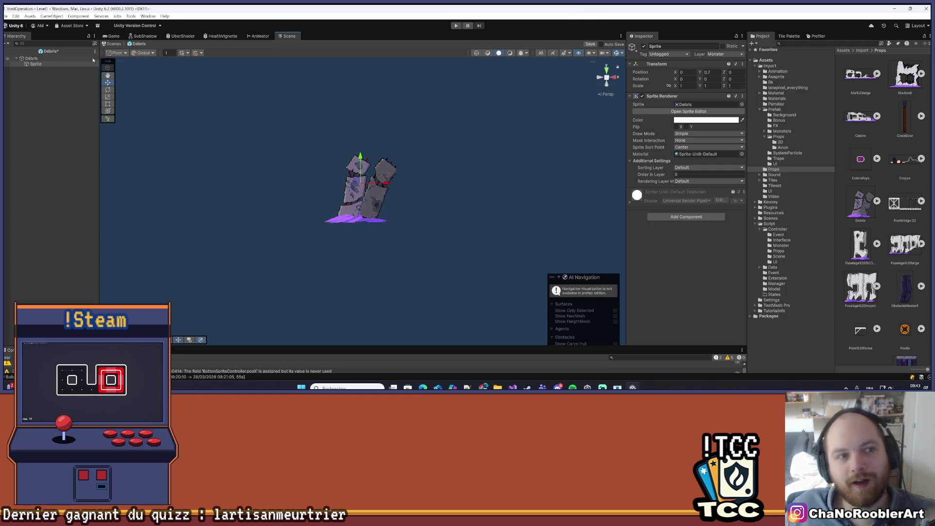
Save the Débris prefab and return to the Level1 scene
click(49, 59)
key(ctrl+s)
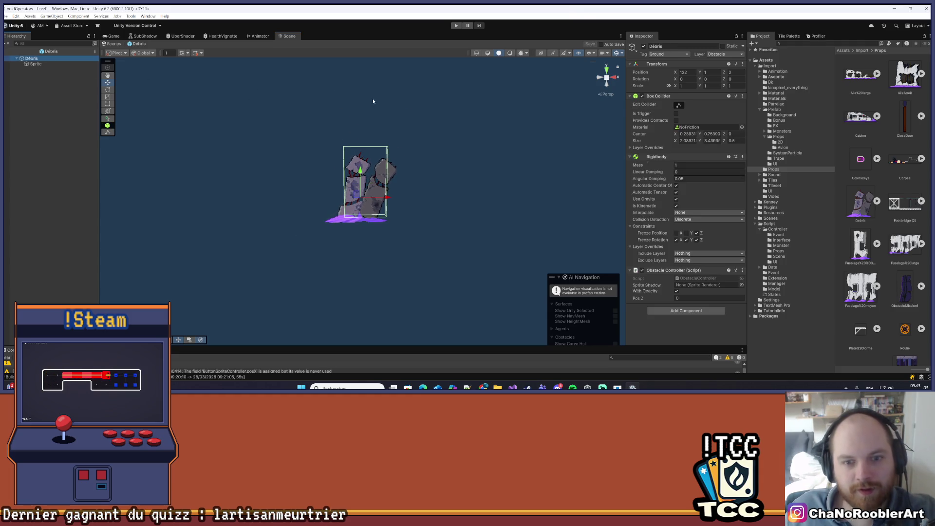
scroll(up, 3)
click(53, 98)
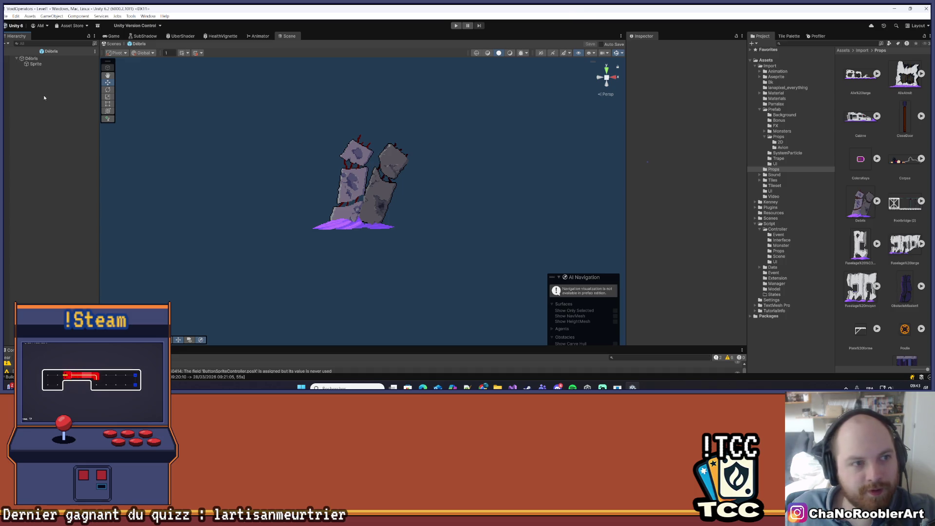
click(8, 51)
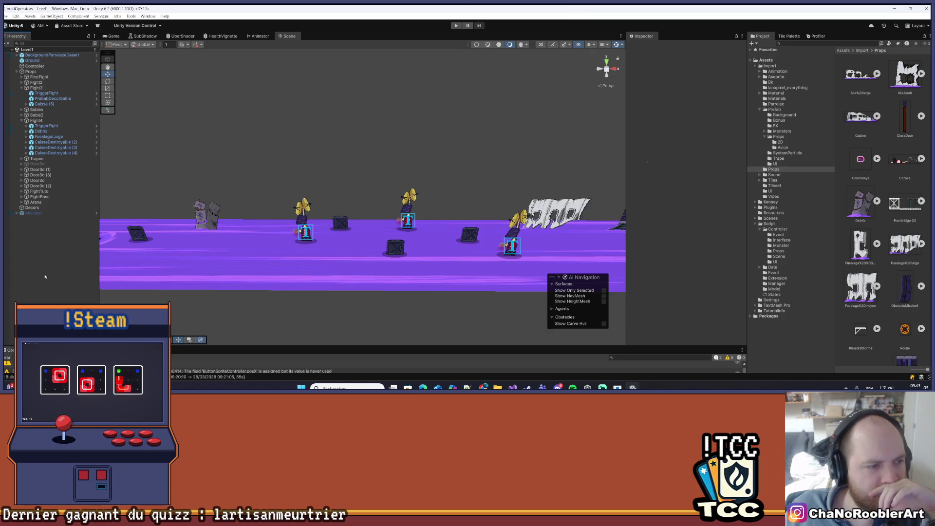
scroll(down, 3)
scroll(up, 3)
click(250, 209)
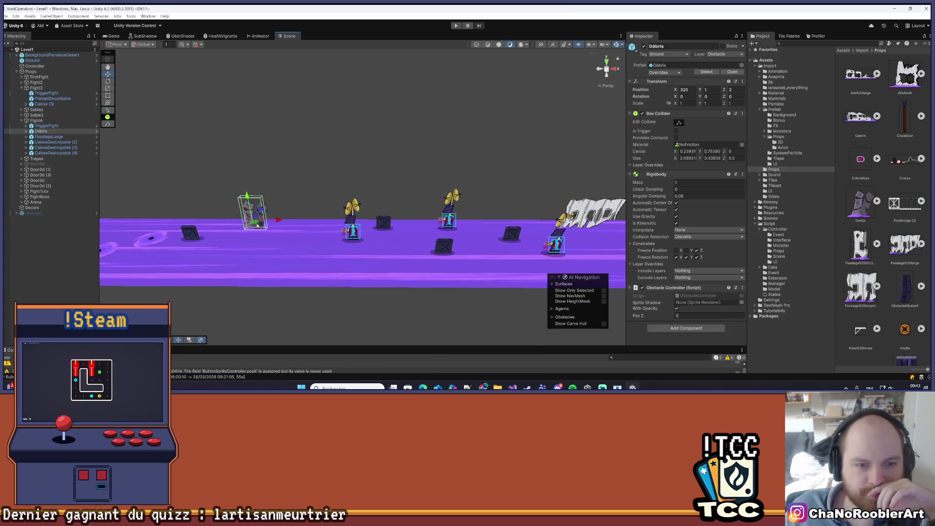
scroll(up, 3)
scroll(down, 3)
click(336, 245)
scroll(up, 3)
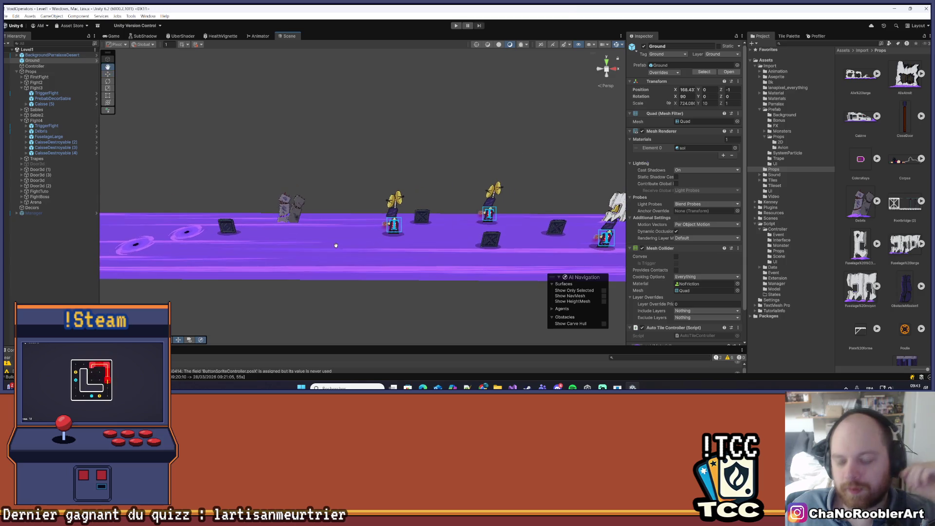
scroll(down, 3)
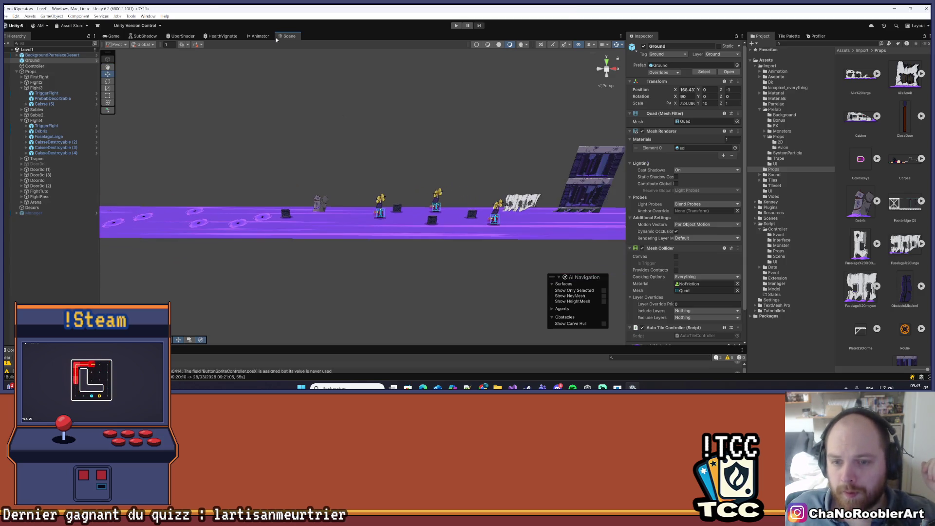
drag(346, 183, 439, 241)
drag(501, 235, 240, 244)
scroll(down, 3)
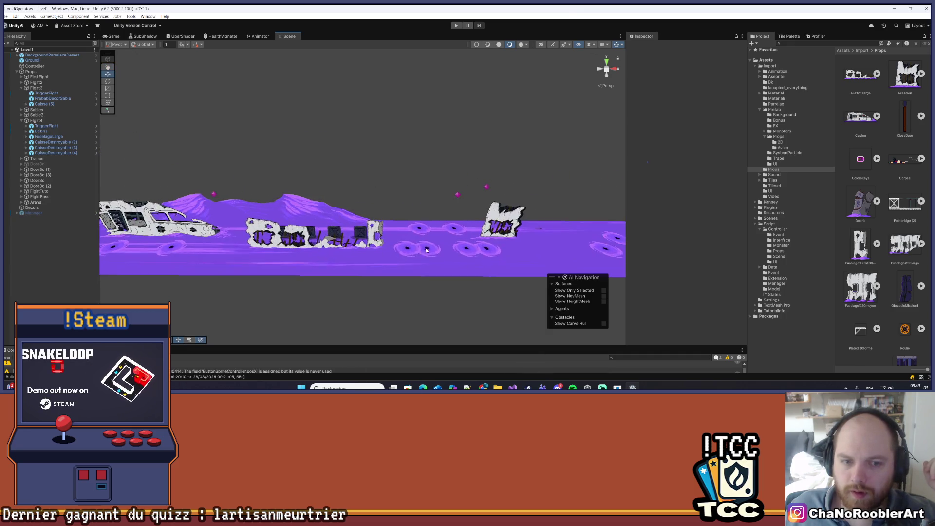
scroll(down, 3)
drag(433, 241, 334, 232)
scroll(up, 3)
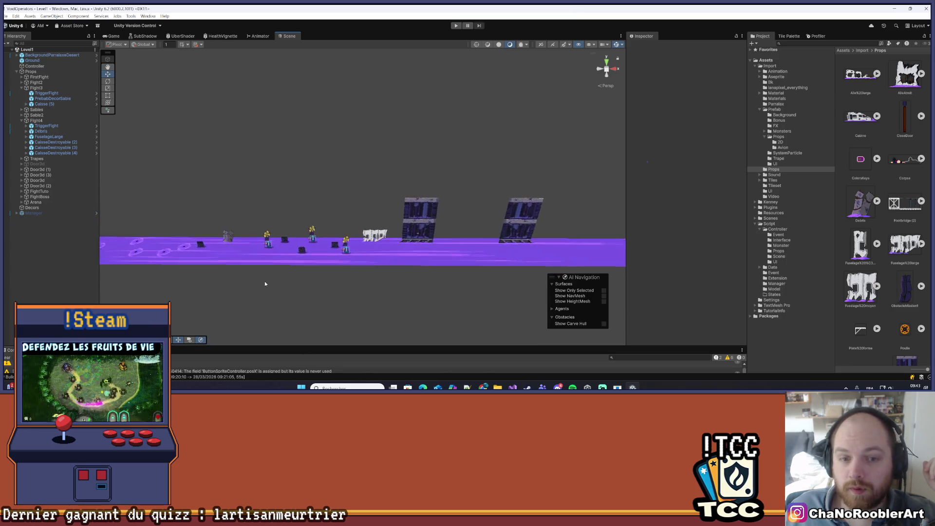
drag(508, 252, 312, 241)
scroll(down, 3)
scroll(down, 3)
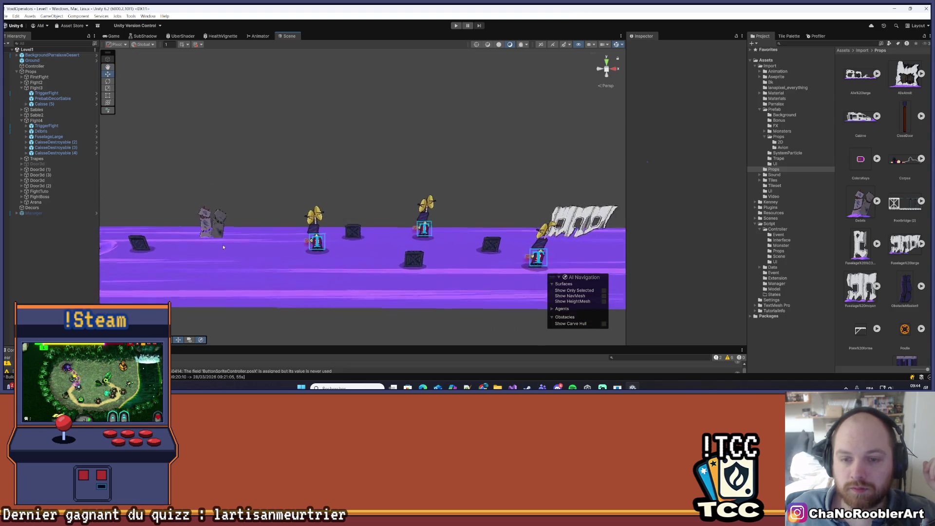
scroll(down, 3)
scroll(up, 3)
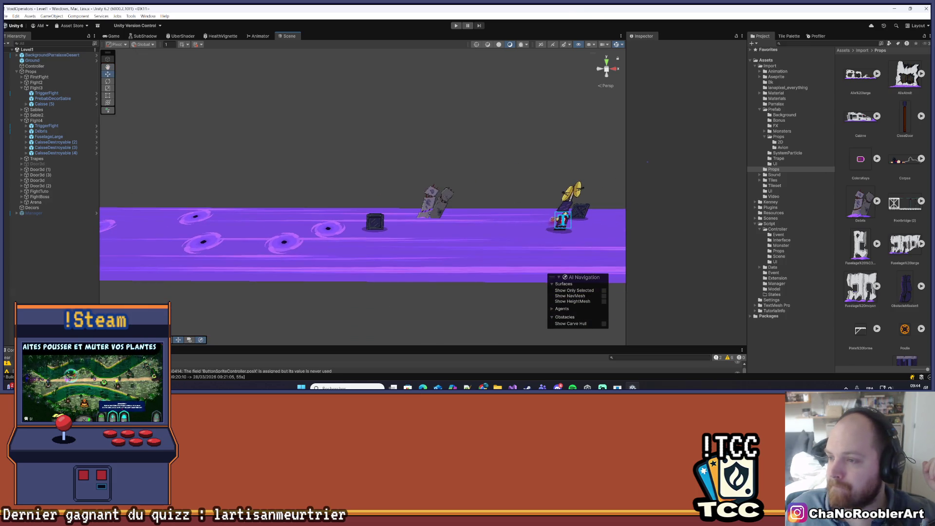
scroll(down, 3)
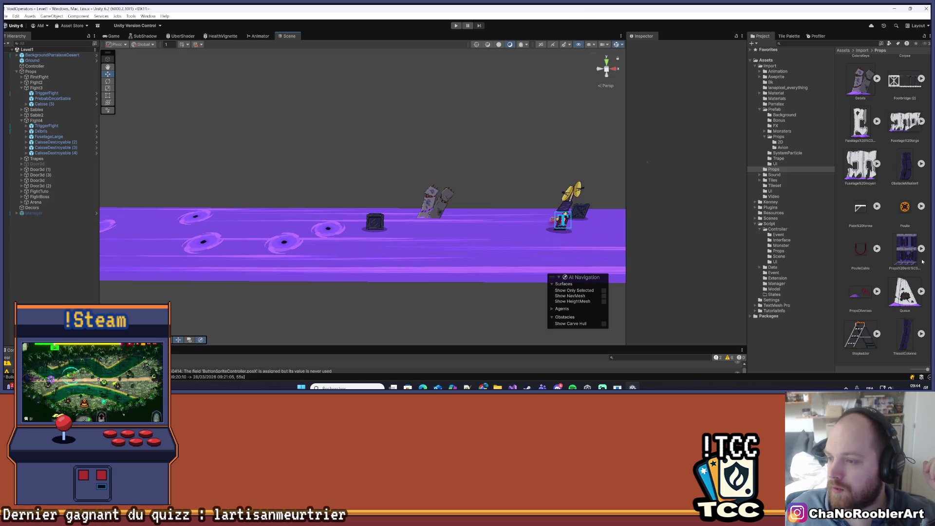
scroll(down, 3)
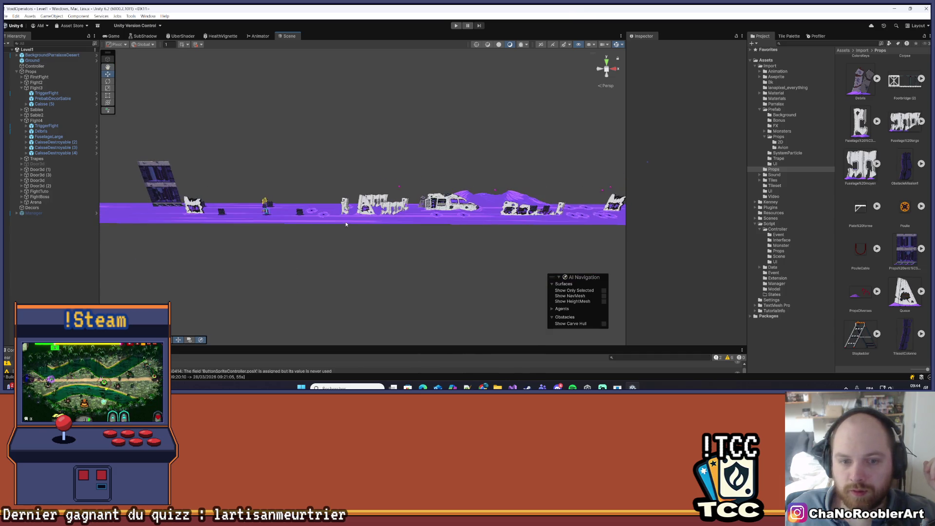
drag(415, 220, 329, 220)
scroll(up, 3)
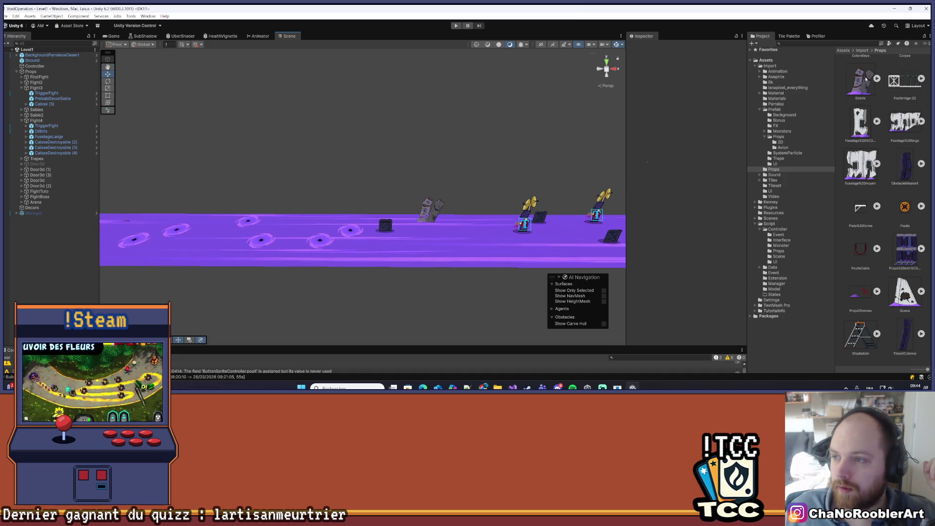
scroll(up, 3)
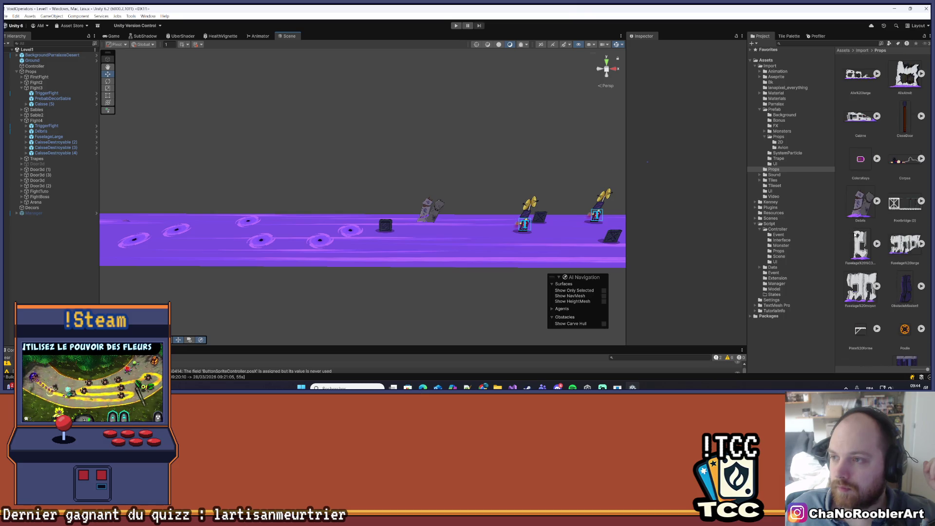
scroll(down, 3)
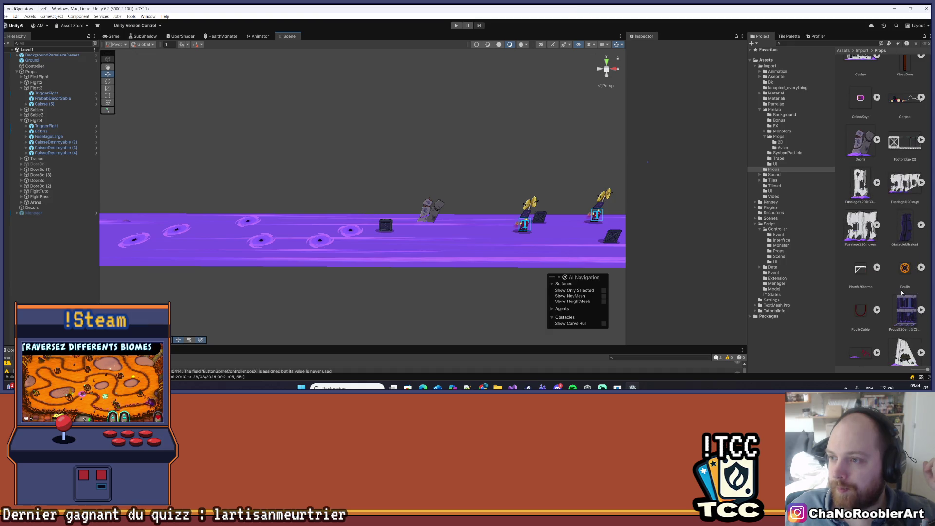
drag(503, 253, 374, 249)
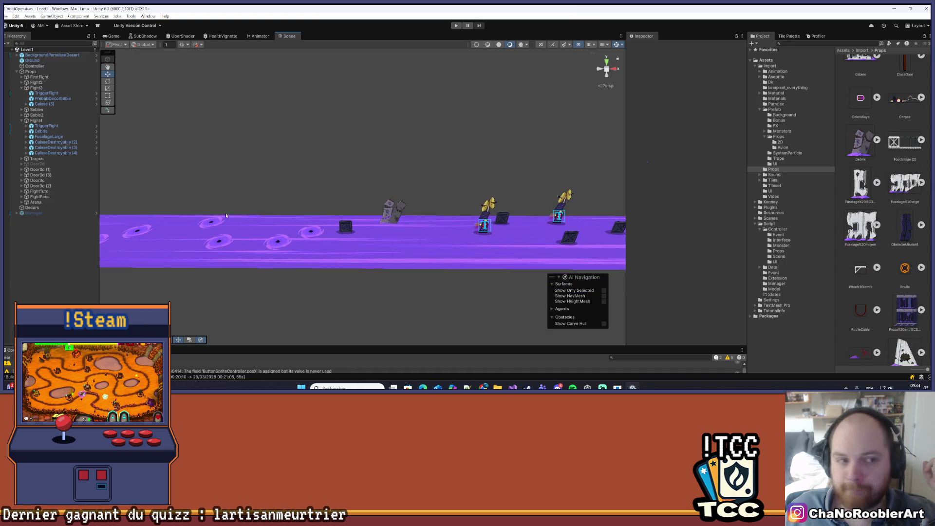
drag(54, 137, 48, 123)
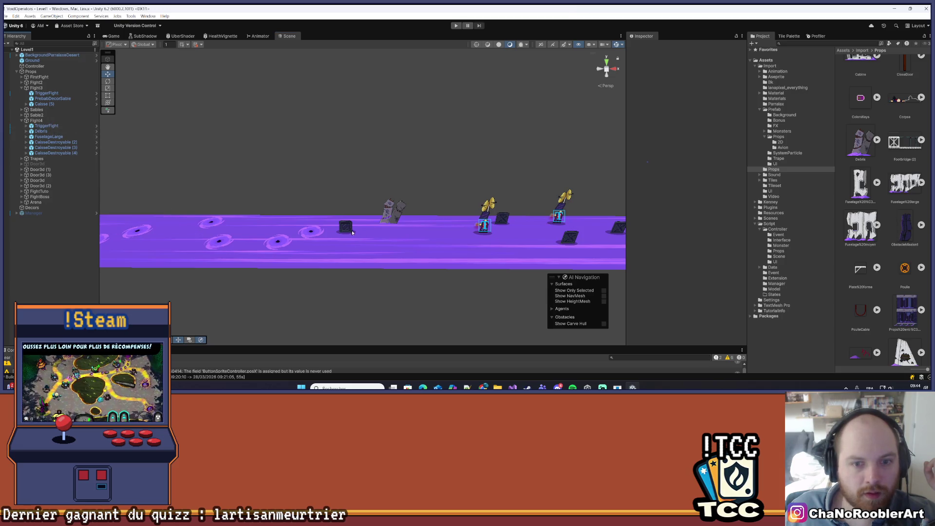
double_click(44, 104)
drag(295, 207, 330, 209)
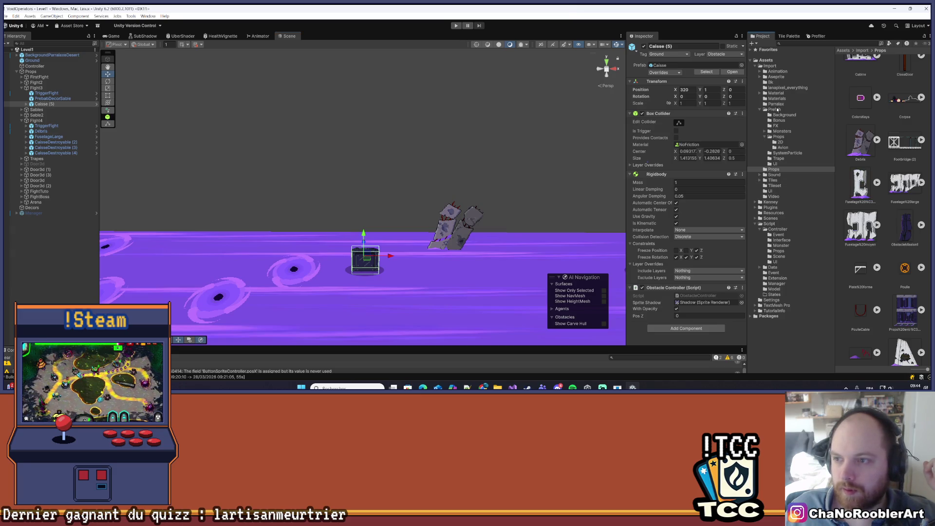
Add a FuselageEtroit prefab from the Avion folder under Fight3 above Caisse (5)
click(773, 109)
click(779, 147)
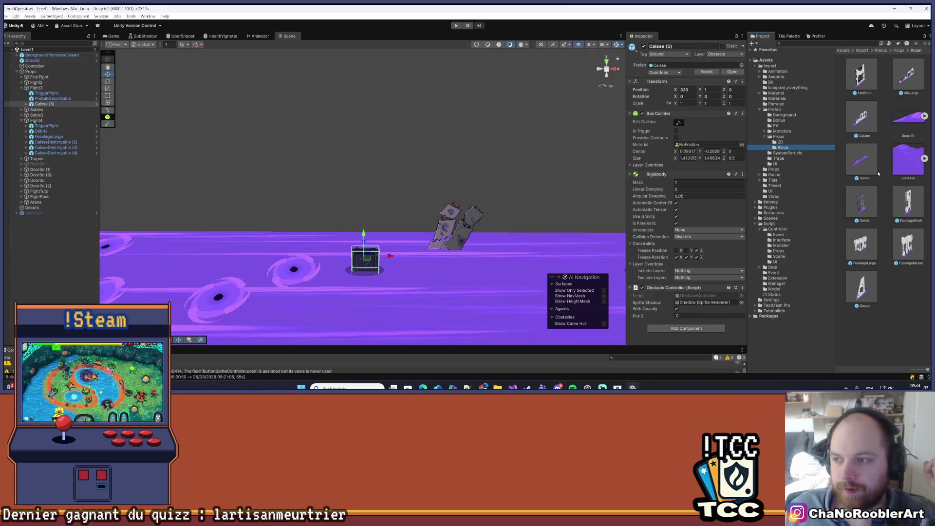
click(45, 104)
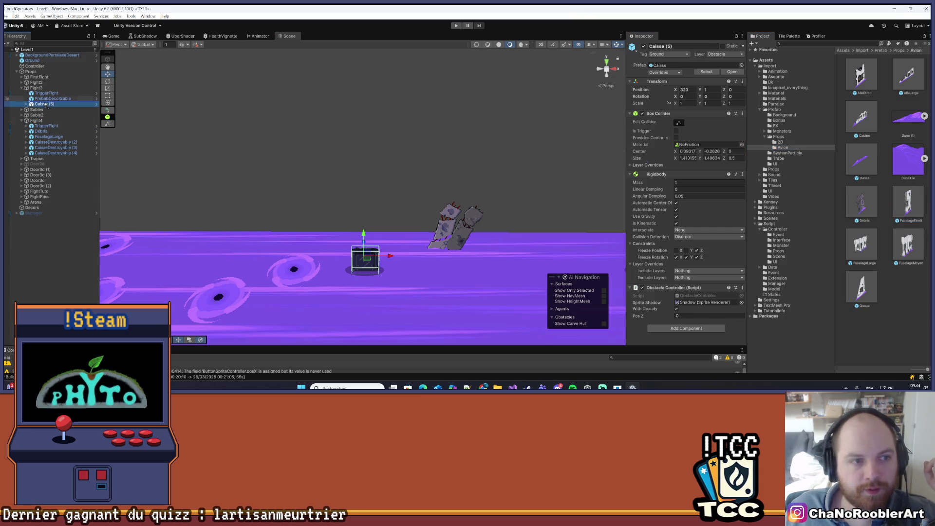
drag(45, 104, 44, 104)
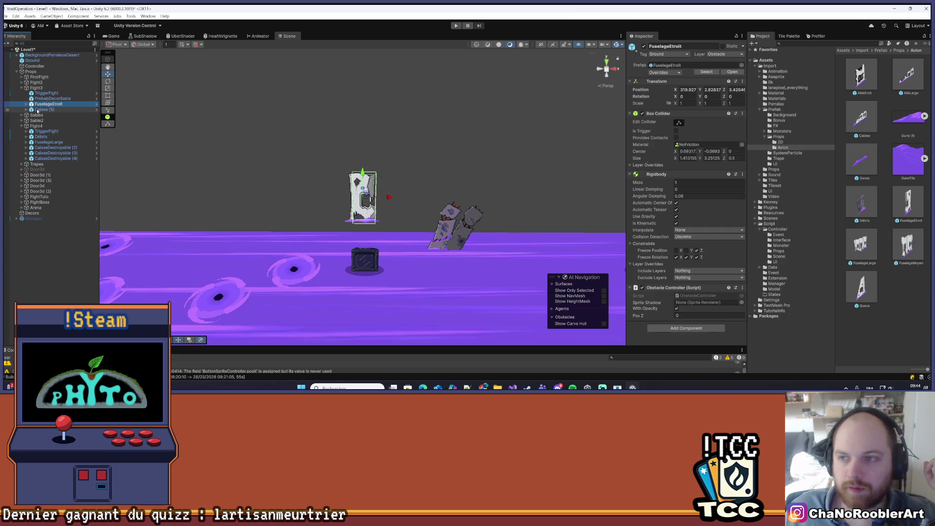
Set the Caisse (5) crate's Z position to 0
click(37, 110)
click(738, 90)
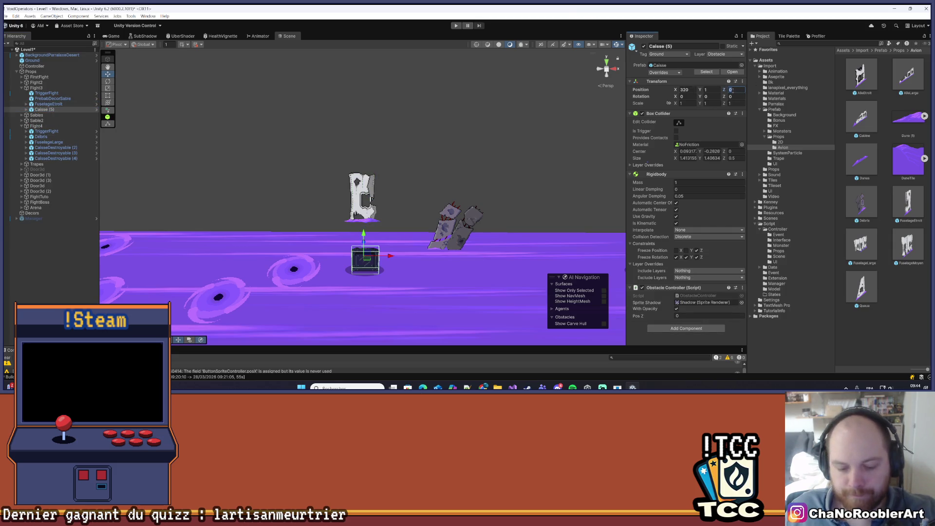
text(2)
key(BackSpace)
text(0)
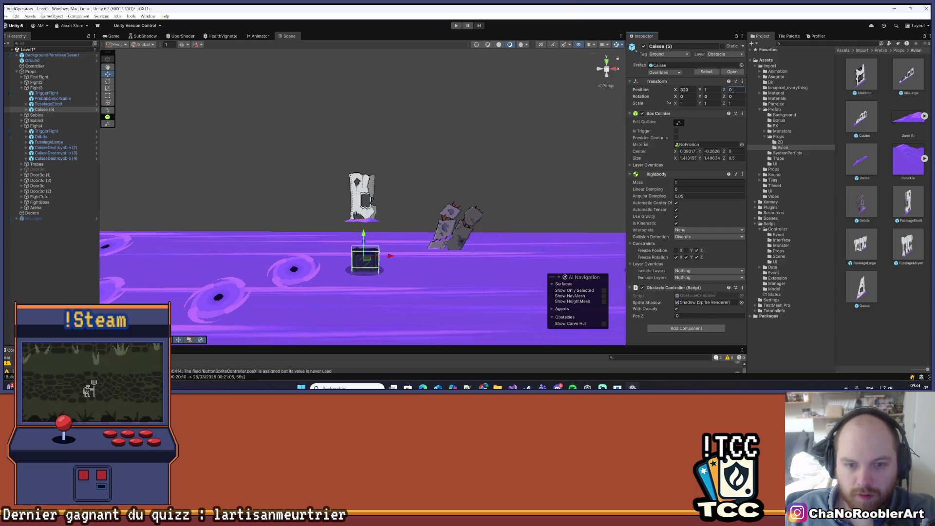
Set FuselageEtroit's Z position to 0 and Y position to 1
click(49, 104)
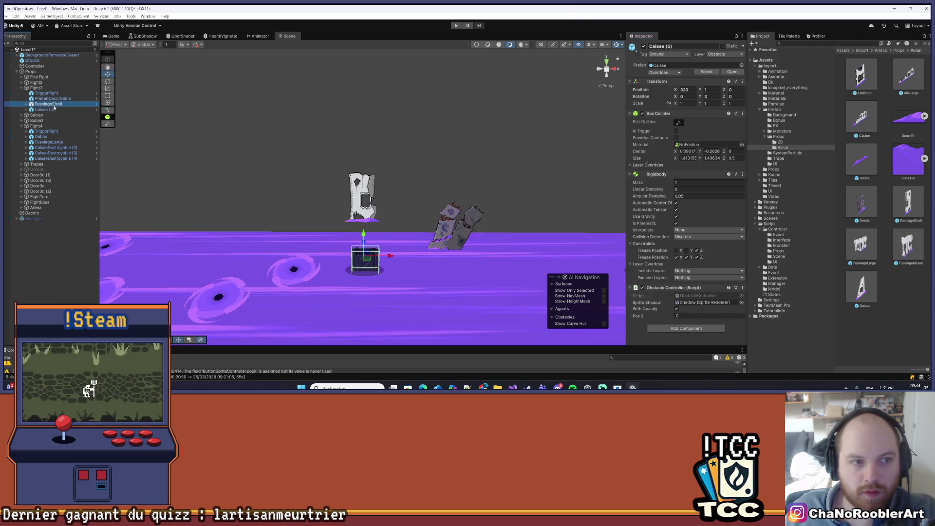
click(736, 89)
text(0)
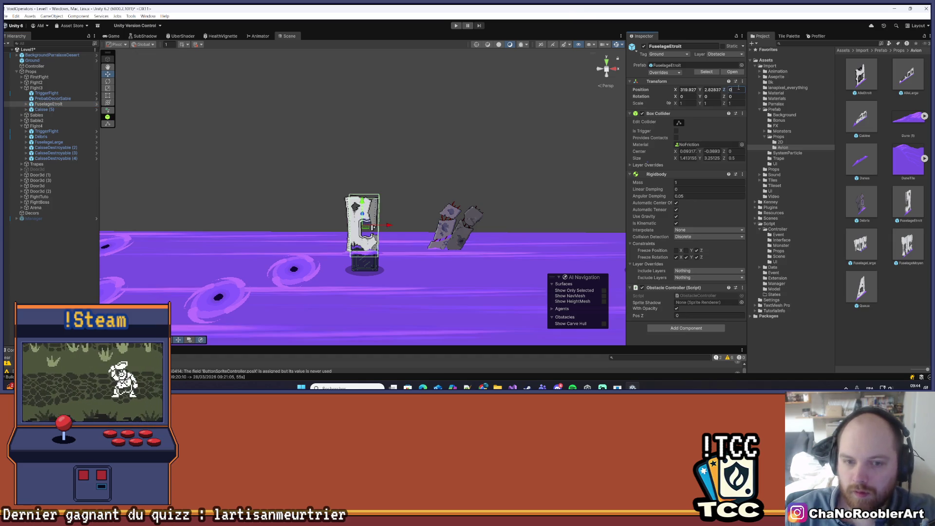
text(f)
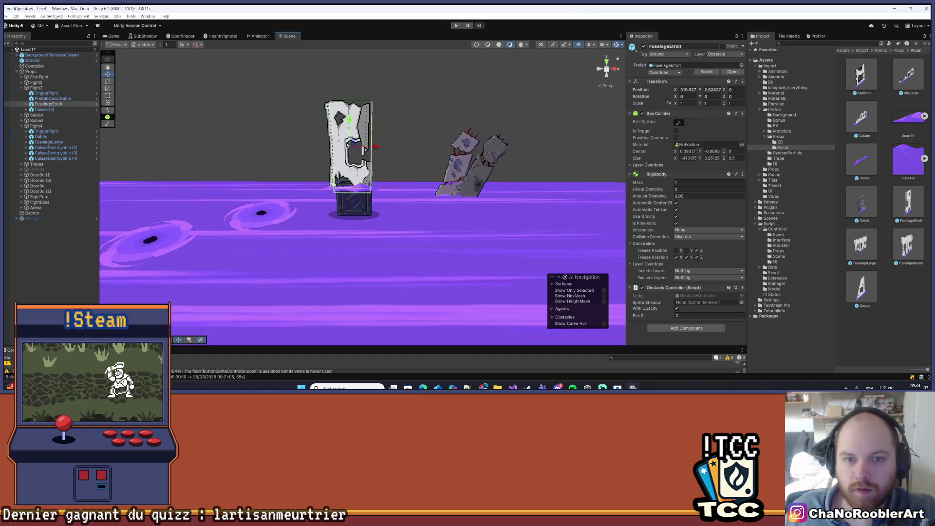
click(706, 89)
text(1)
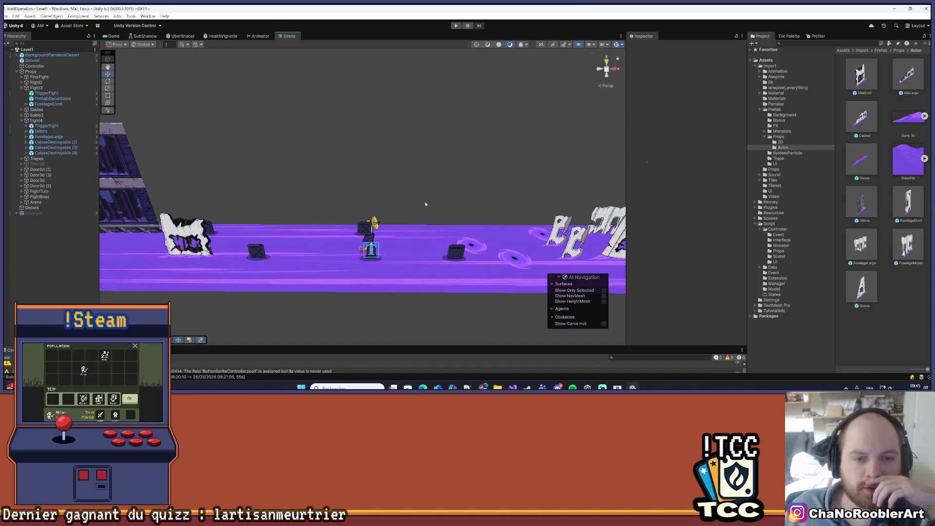
drag(230, 210, 337, 288)
Delete the small Caisse crate, then pan along the level
click(335, 289)
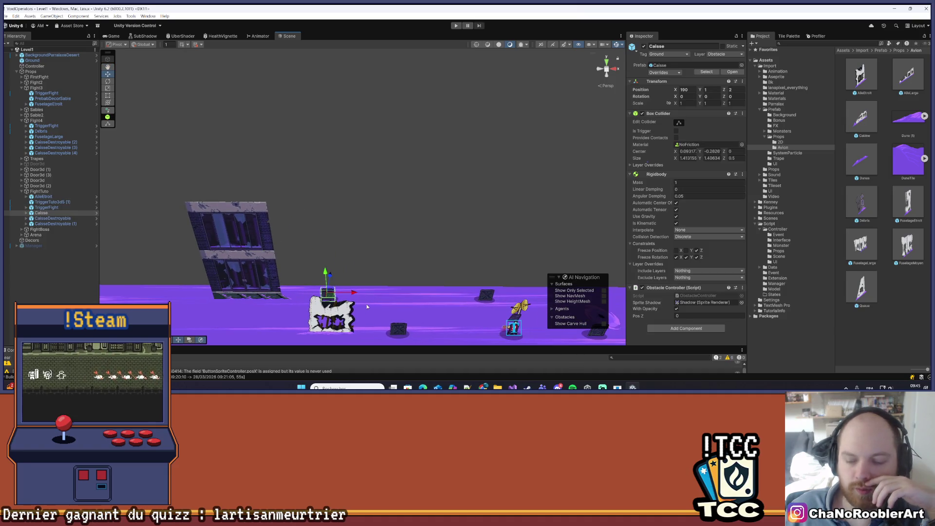
key(Delete)
drag(518, 251, 250, 183)
key(Right)
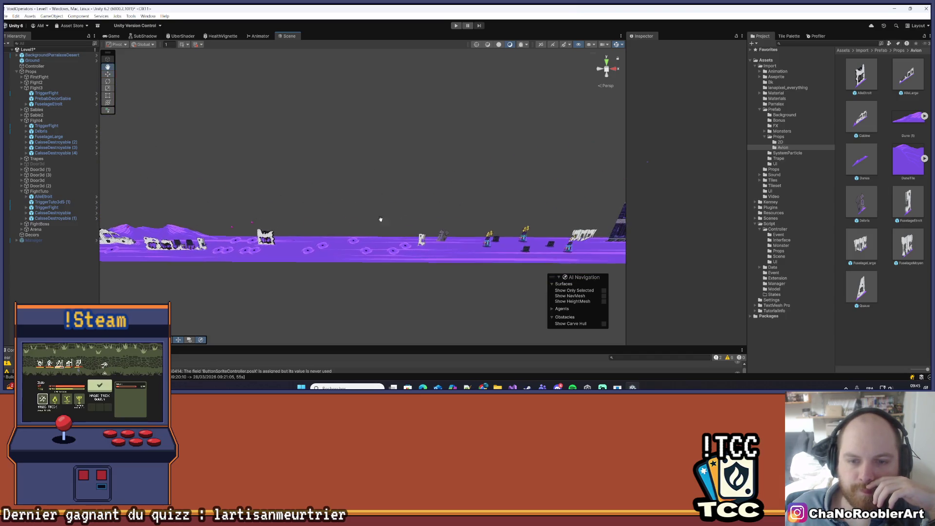
key(Up)
Select and frame the Caisse (2) crate near the white wreck props
drag(263, 215, 296, 227)
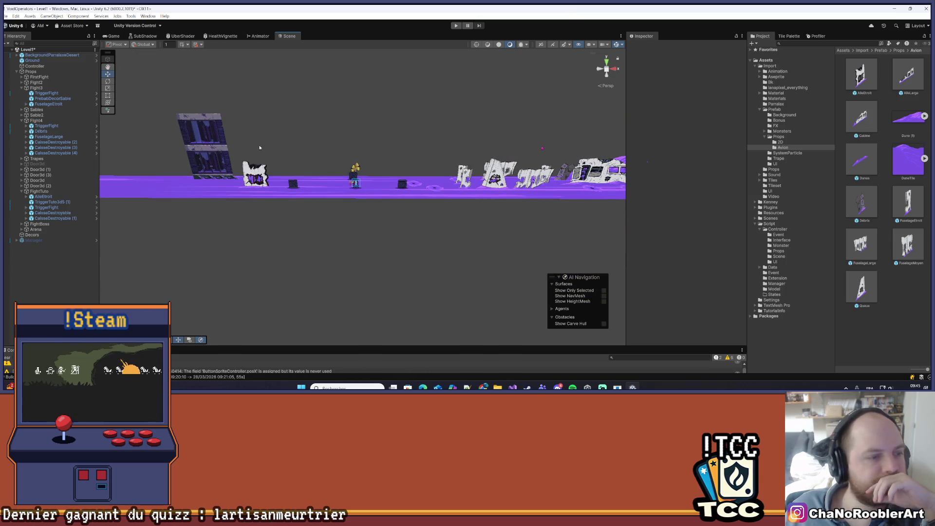
scroll(up, 3)
drag(309, 169, 296, 170)
click(316, 210)
key(f)
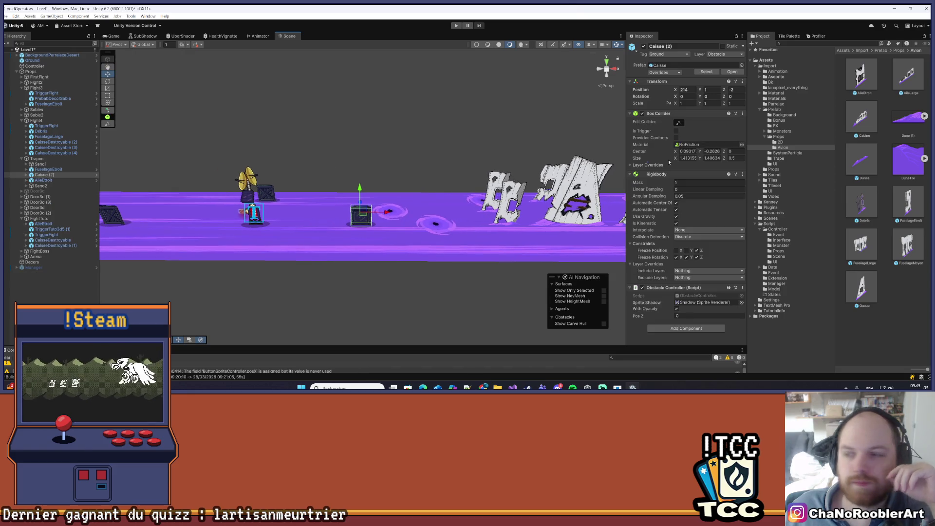
drag(264, 209, 322, 195)
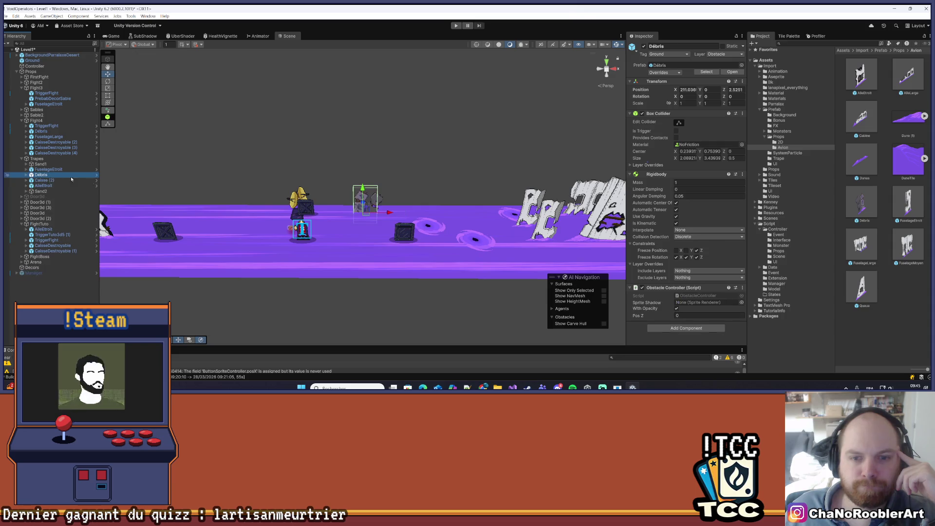
Slide the Débris prop further right along the ground and enter 21.2 for its Position Y
scroll(up, 3)
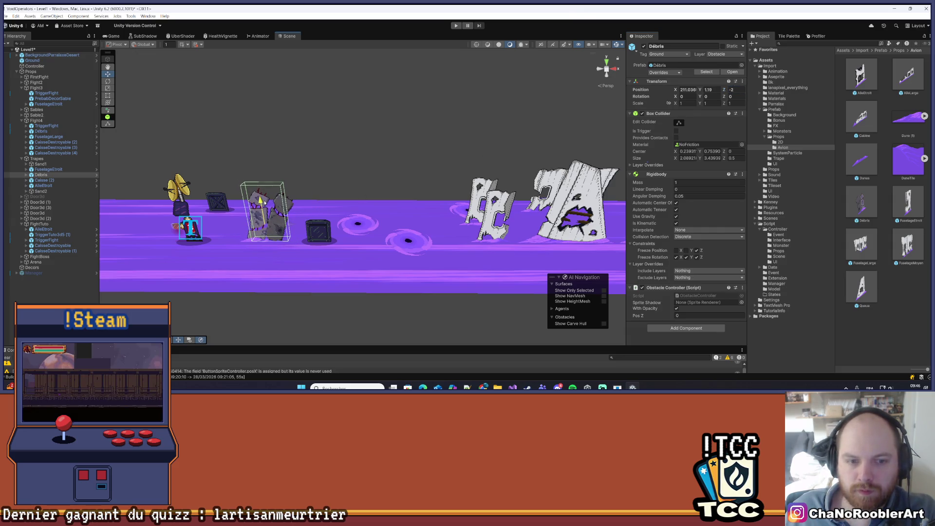
scroll(up, 3)
drag(368, 163, 458, 163)
key(f)
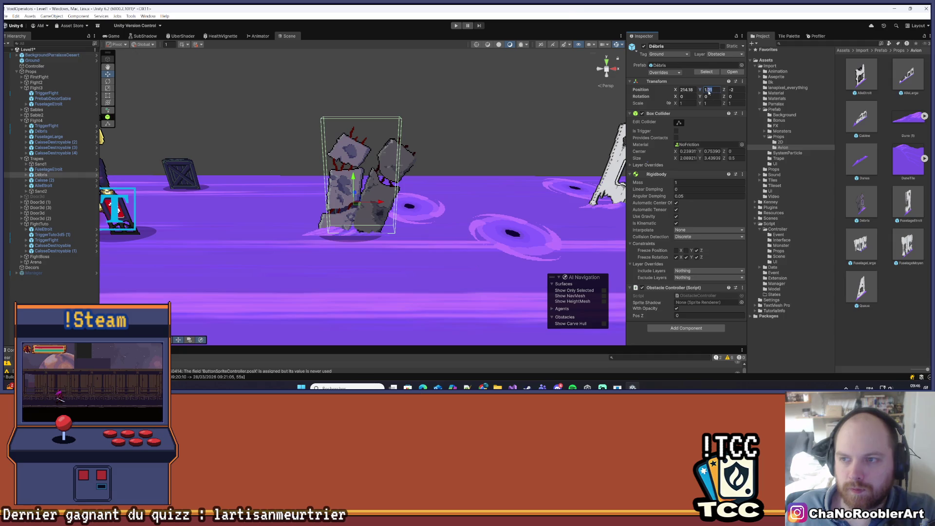
text(2)
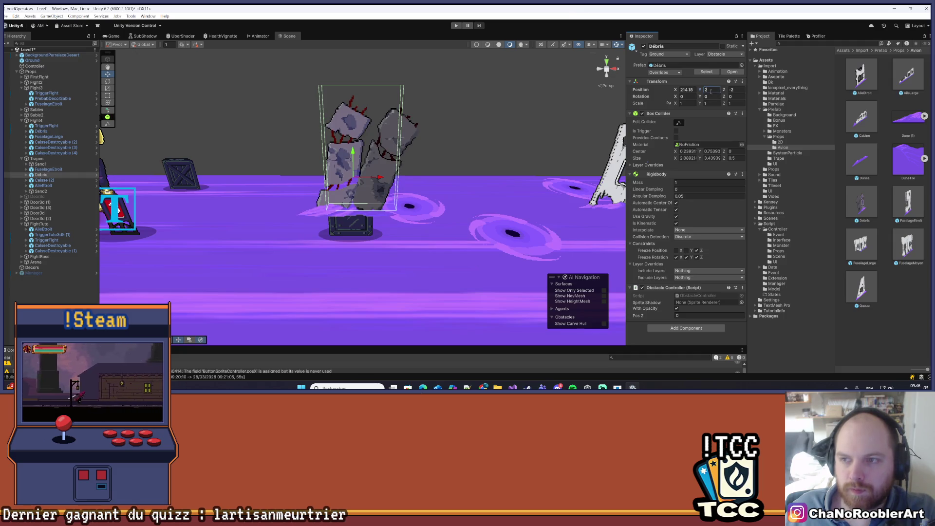
text(1)
text(.2)
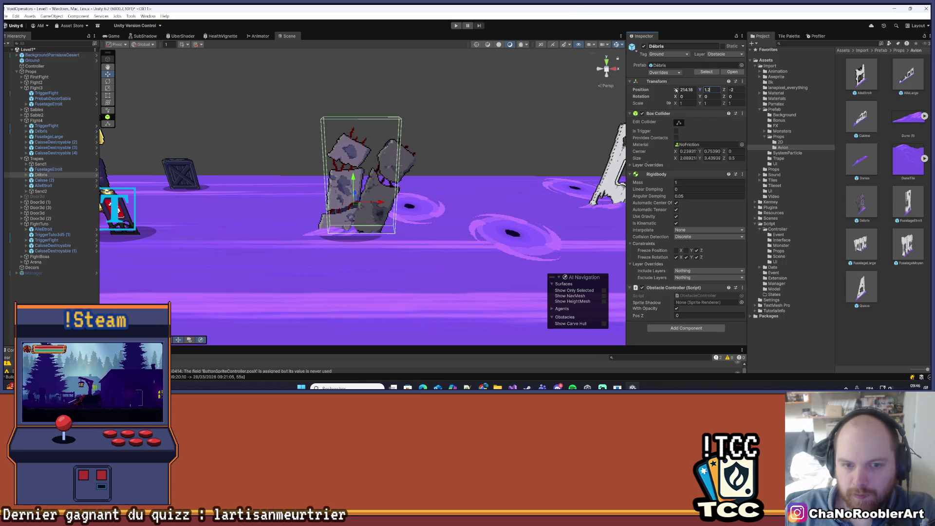
click(153, 299)
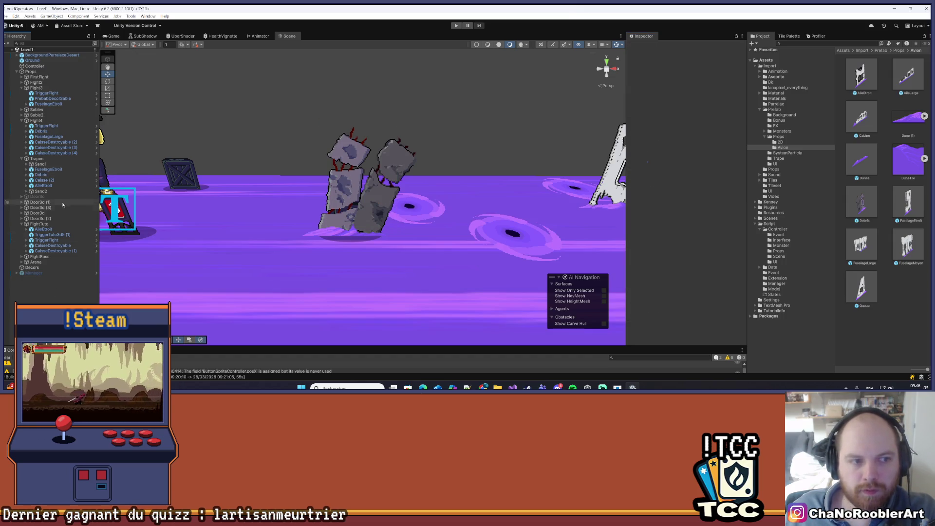
Delete the Caisse (2) crate and save Level1 with Ctrl+S
click(49, 180)
key(Delete)
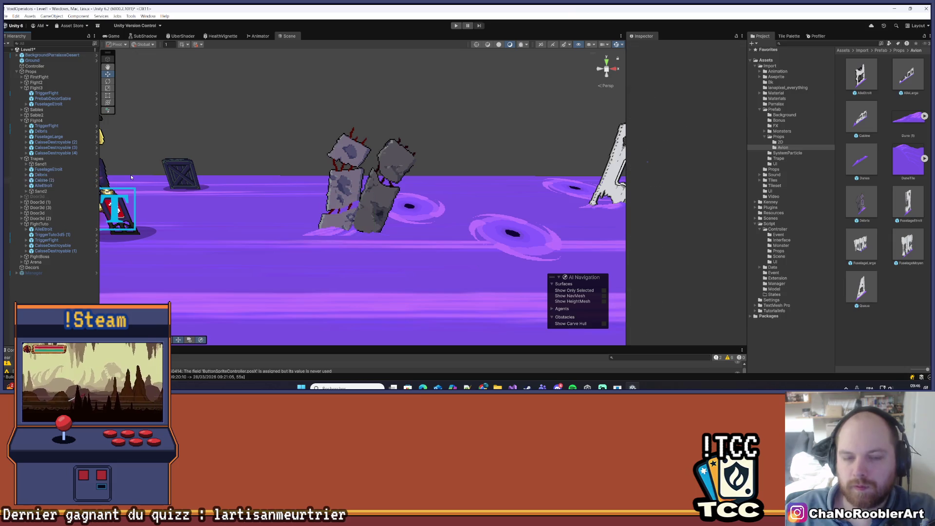
key(ctrl+s)
scroll(down, 3)
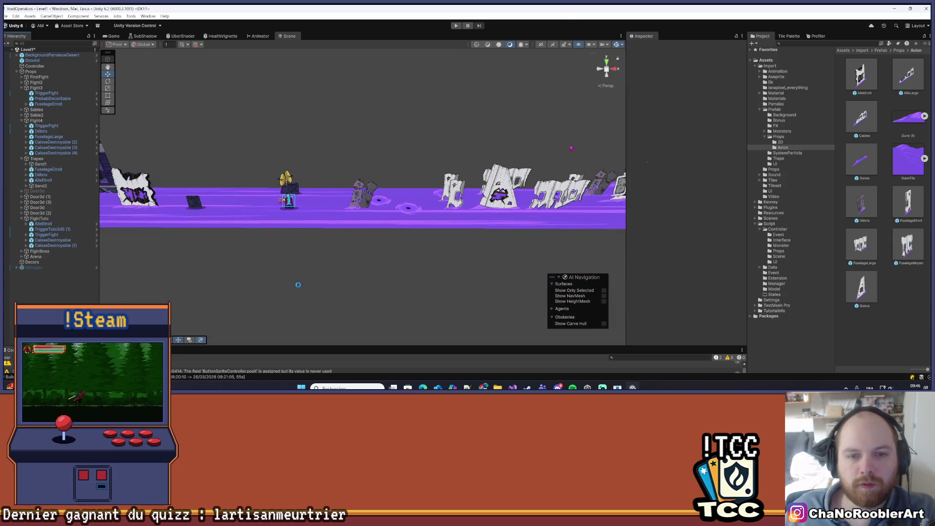
Pan and orbit the Scene view to review the level layout
drag(388, 194, 426, 140)
drag(508, 127, 403, 212)
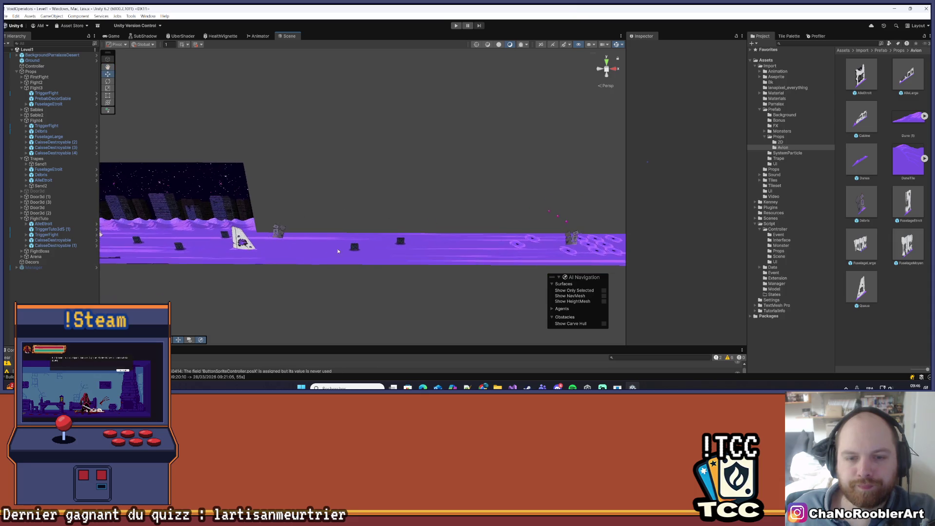
scroll(up, 3)
drag(267, 214, 246, 199)
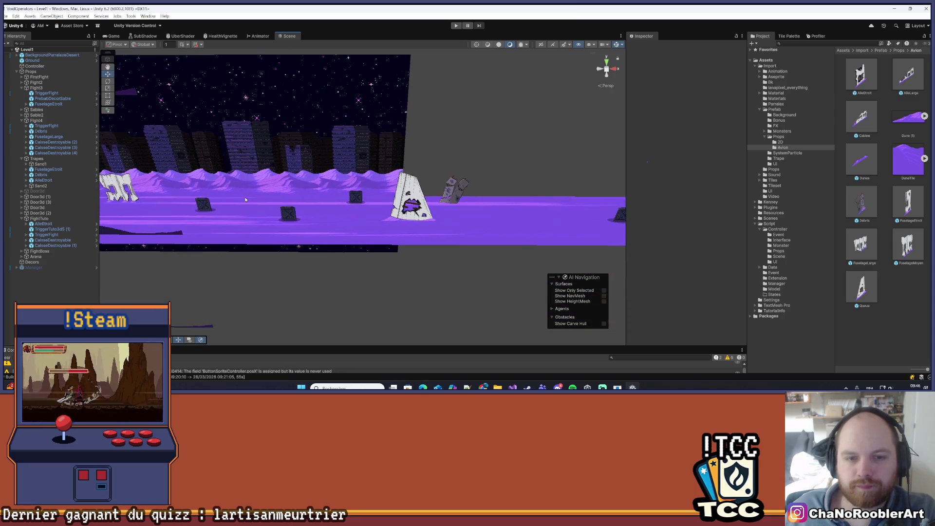
drag(184, 186, 161, 252)
drag(241, 205, 398, 219)
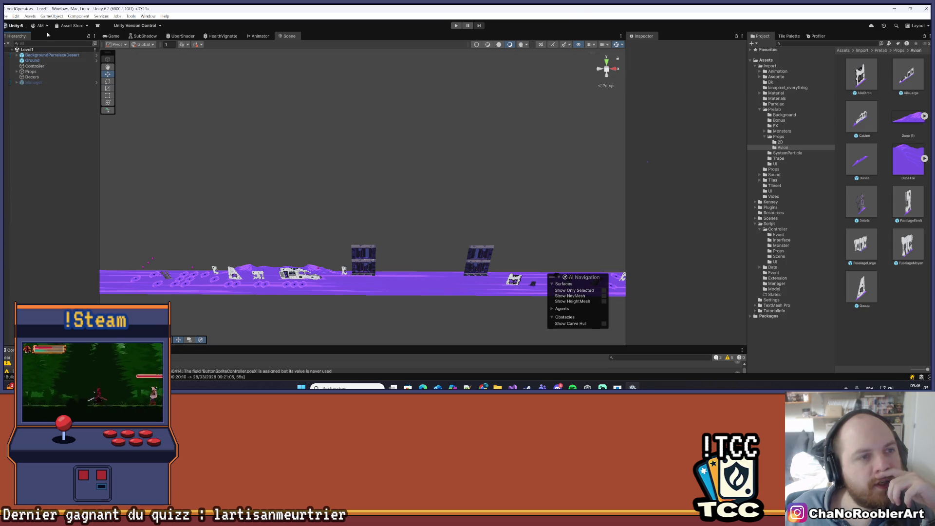
Save Level1 from the File menu and show the project's Scenes folder
click(13, 26)
click(16, 48)
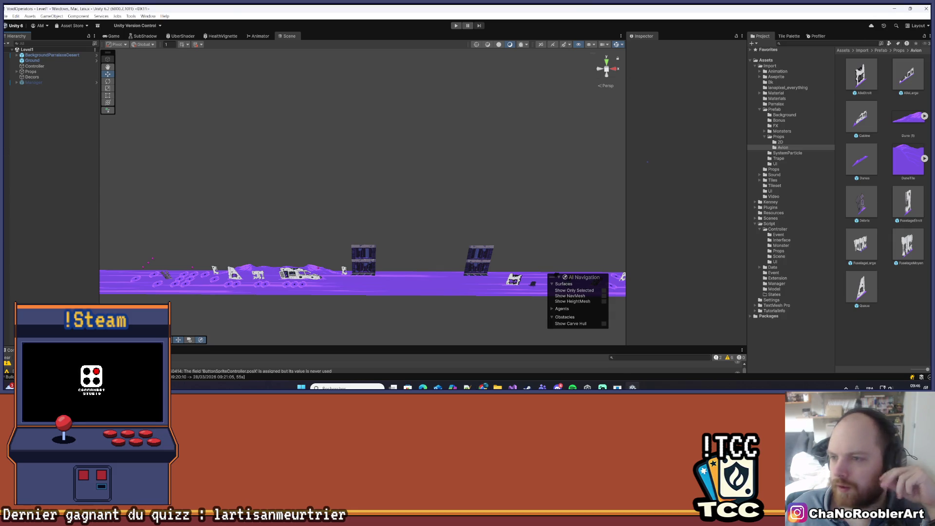
click(771, 219)
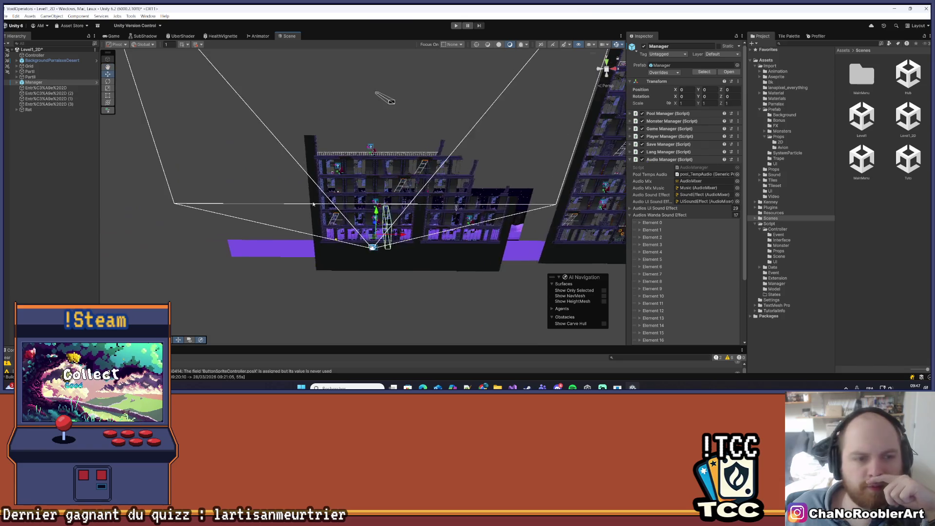
Look over the tower's upper floors, then enter Play mode and walk the player right
click(27, 155)
scroll(up, 3)
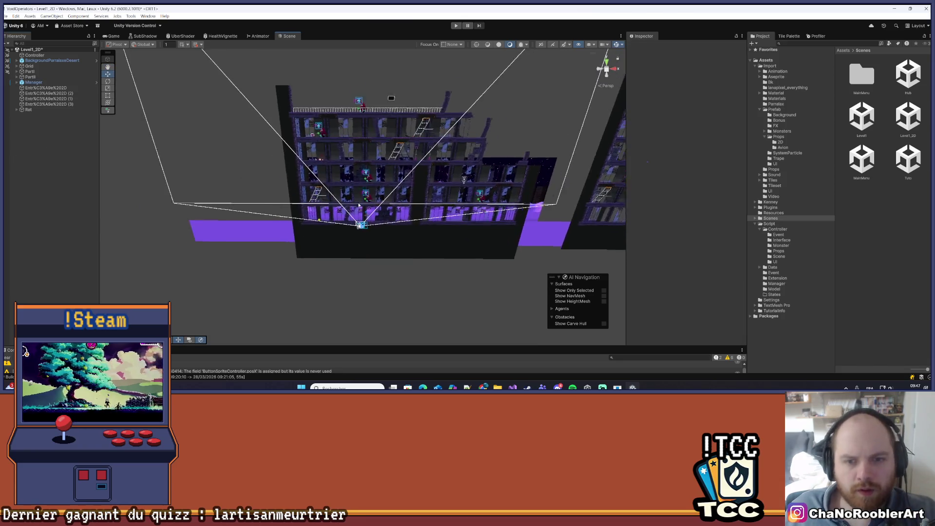
drag(343, 235, 487, 92)
click(458, 27)
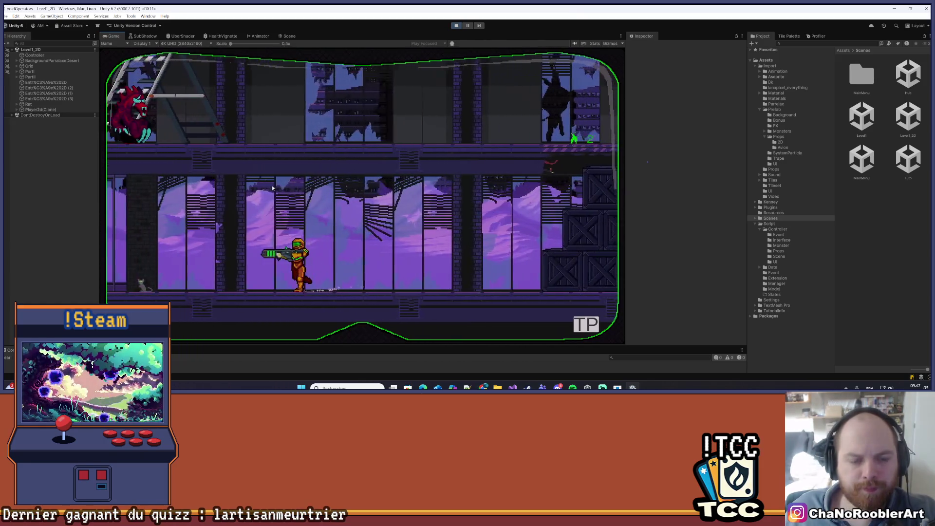
key(d)
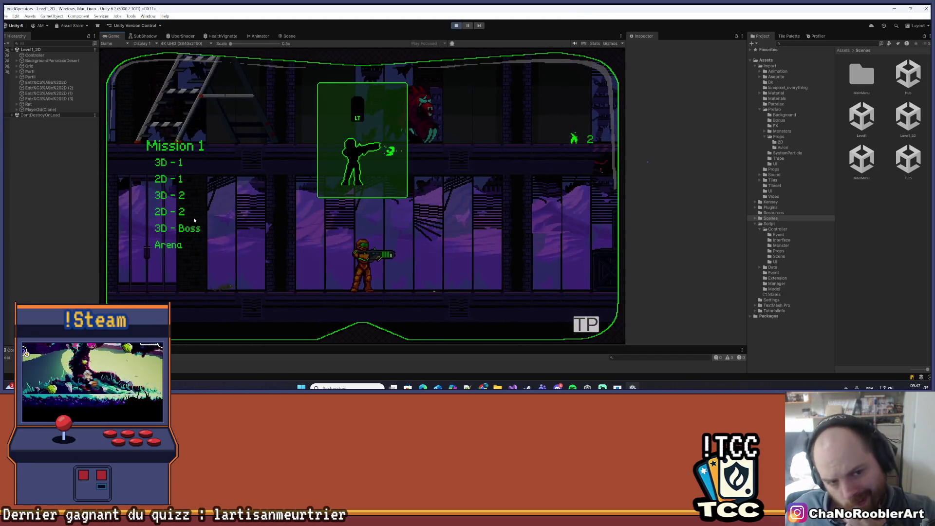
Pick a mission, then run, jump and climb the player up the shaft
click(184, 216)
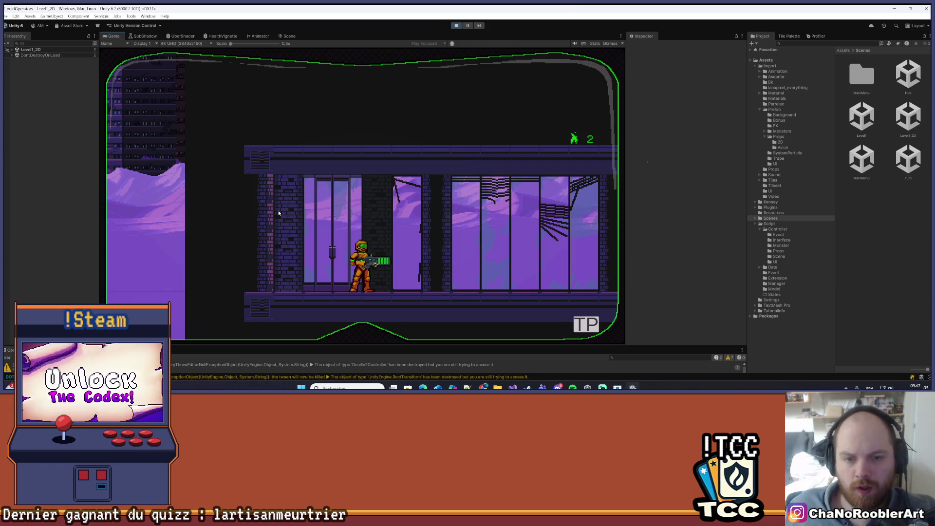
key(d)
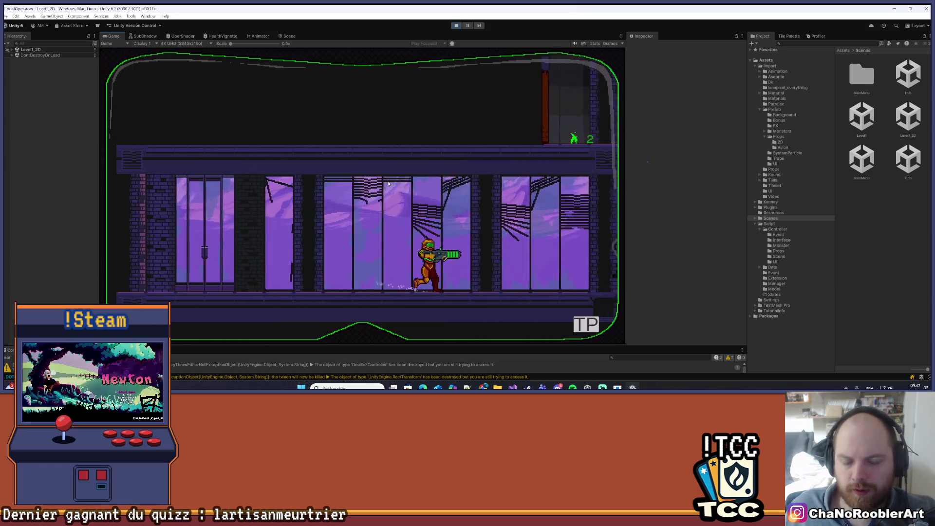
key(space)
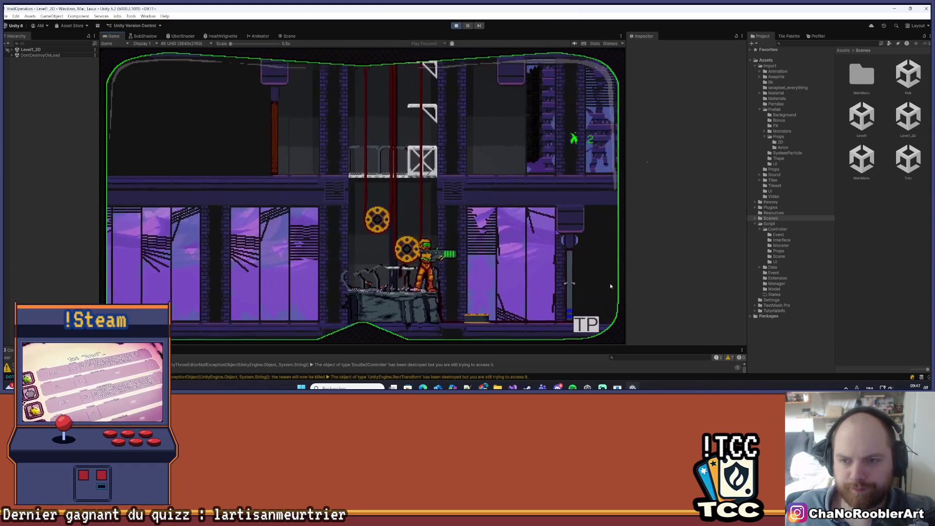
key(space)
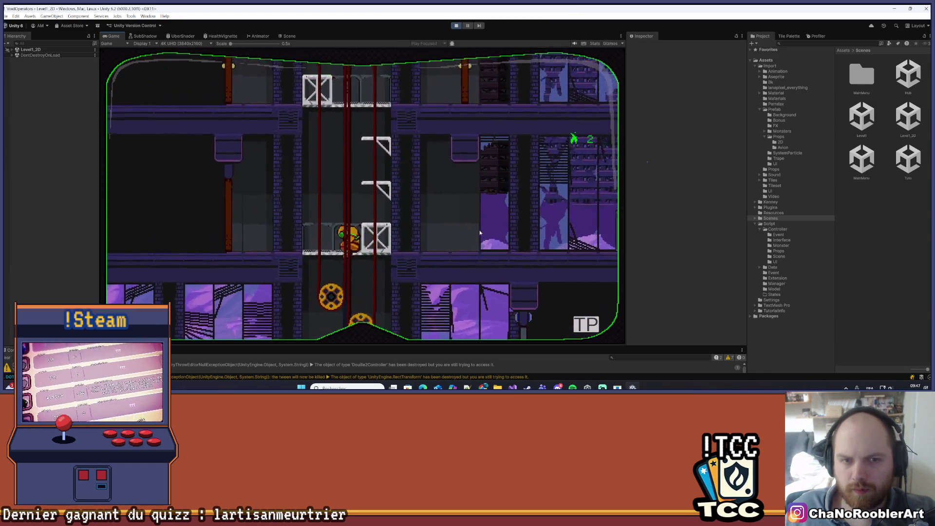
key(d)
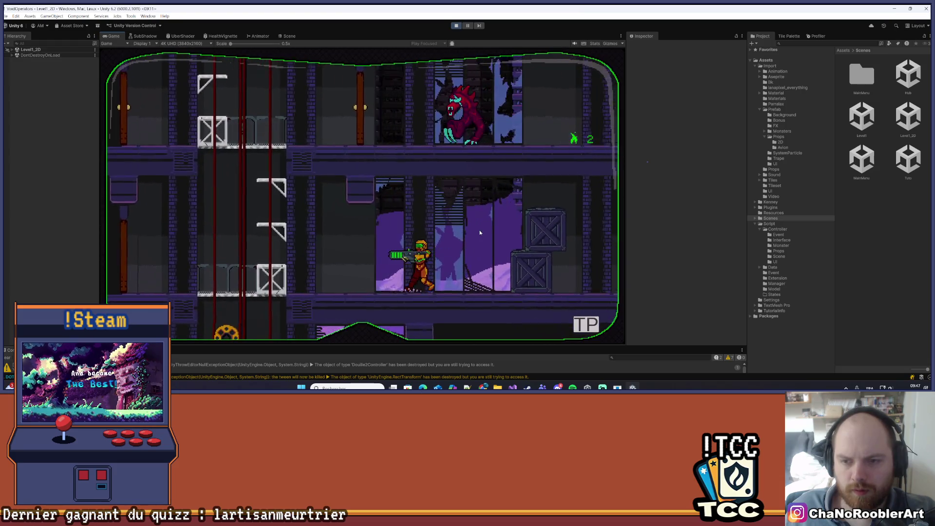
key(a)
key(d)
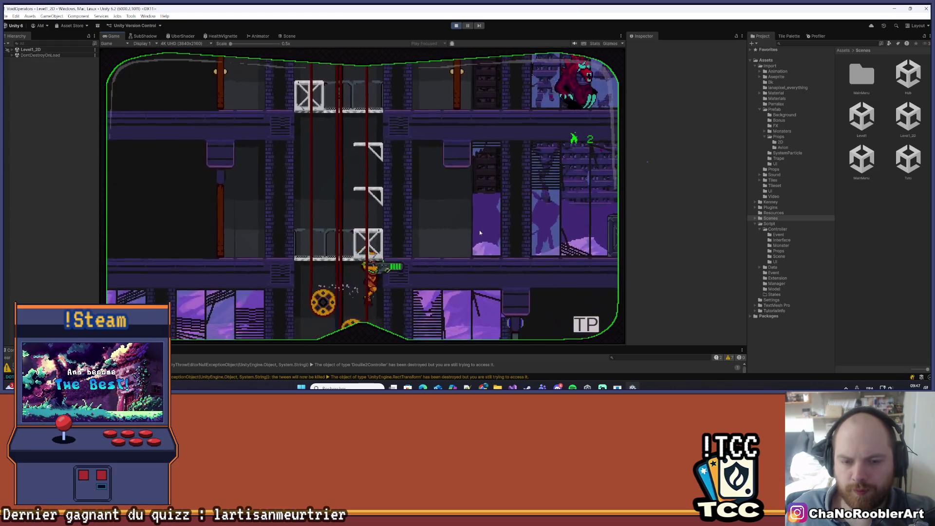
Walk the player back and forth between the pillar and the crates
key(d)
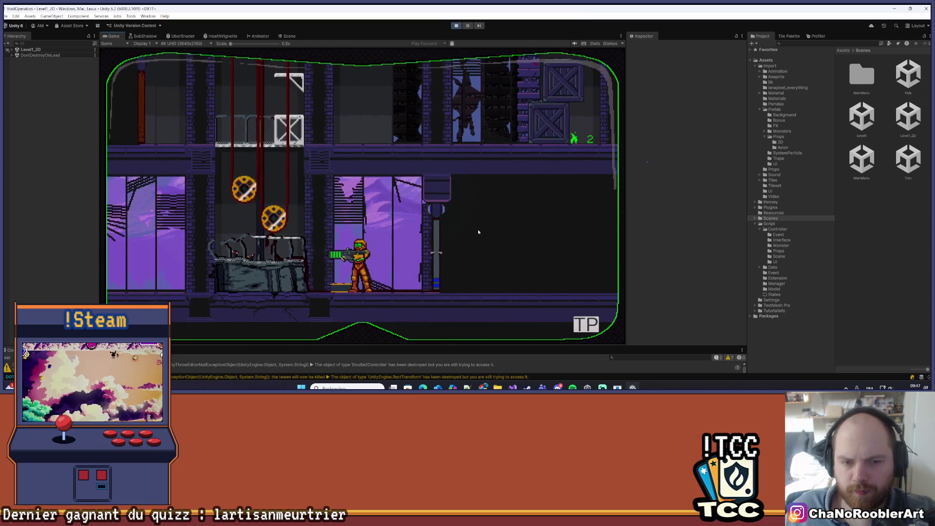
key(a)
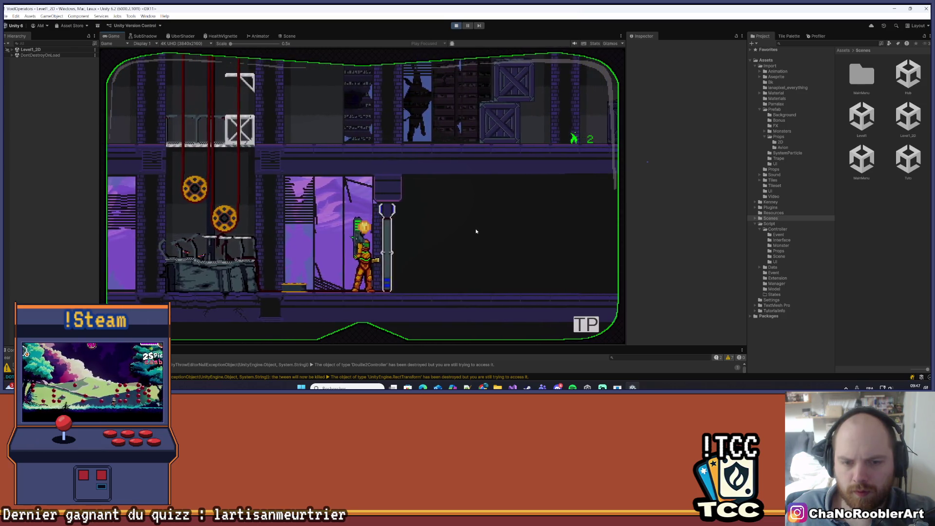
key(d)
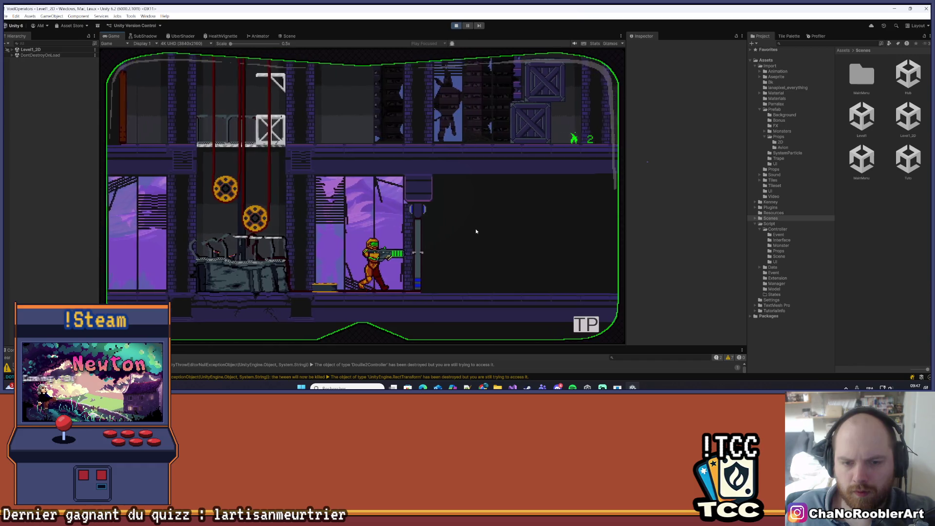
key(a)
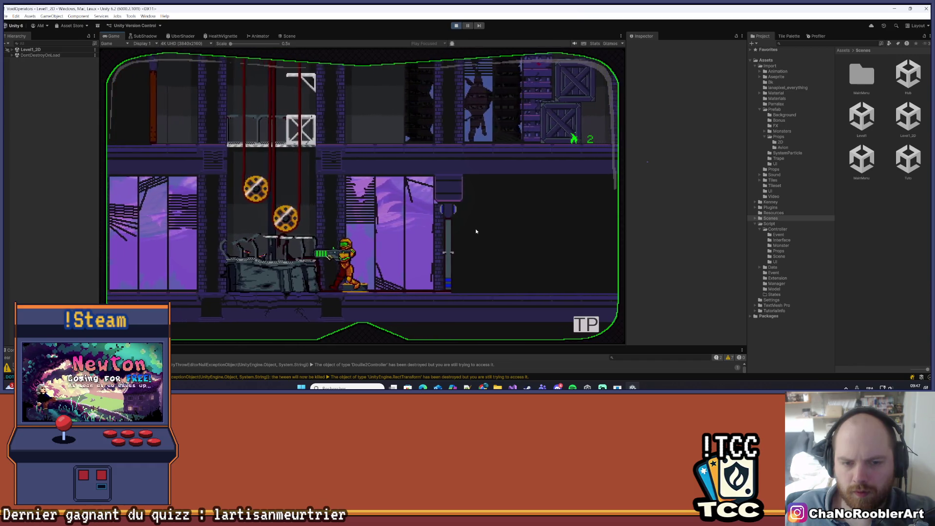
key(a)
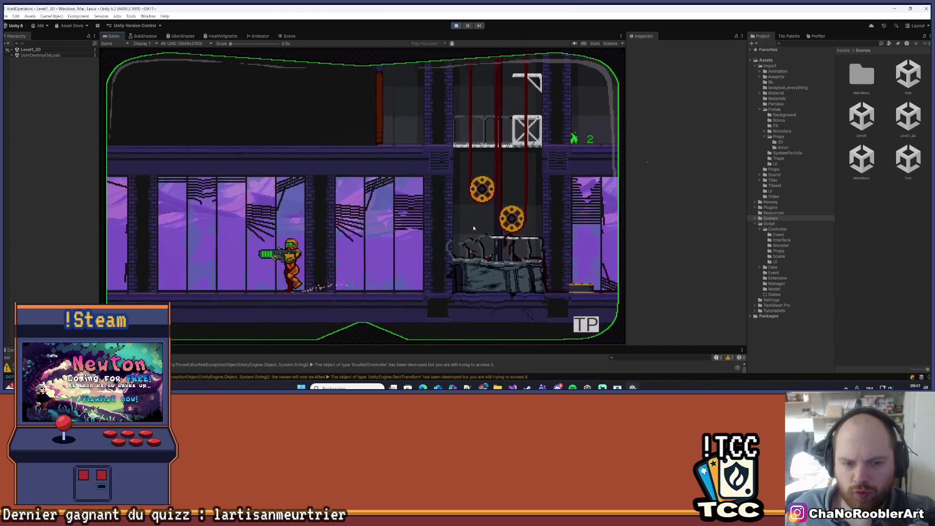
key(d)
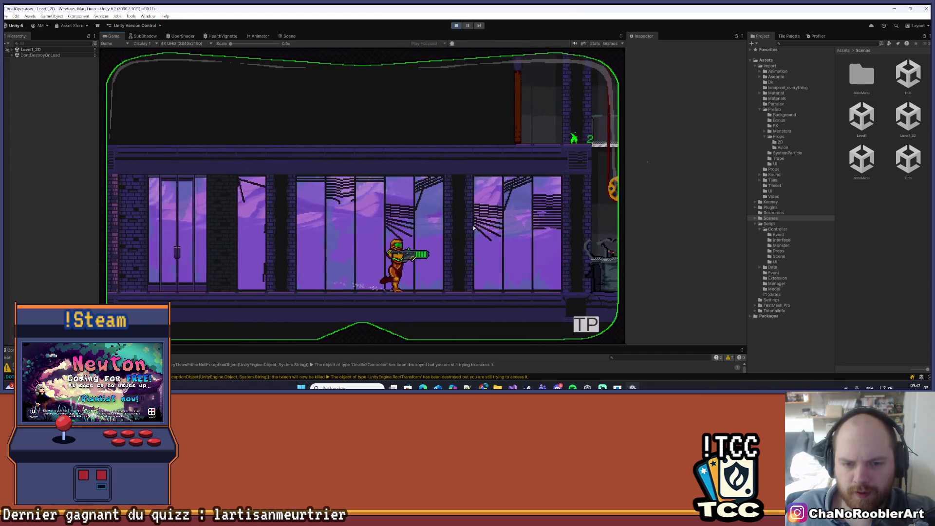
key(a)
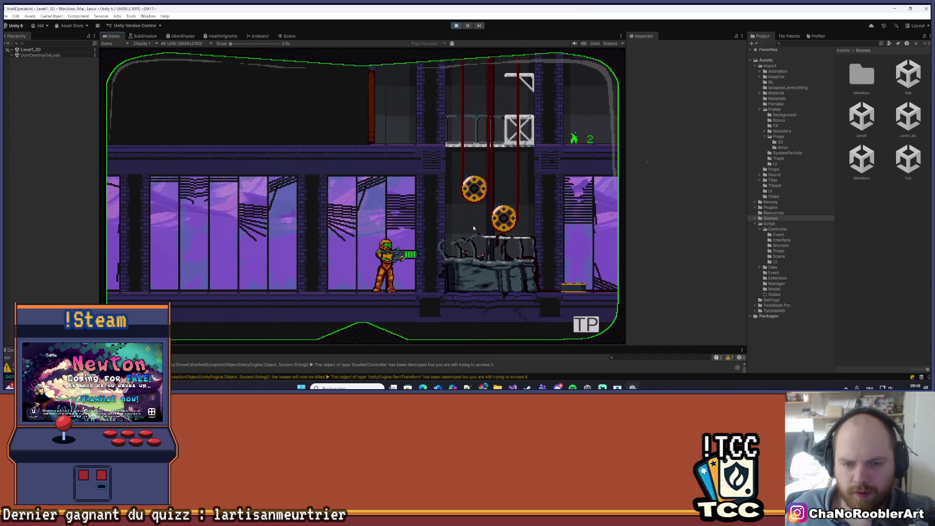
Load Level1 from the Mission 1 list, then reopen the list and reload Level1_2D
key(d)
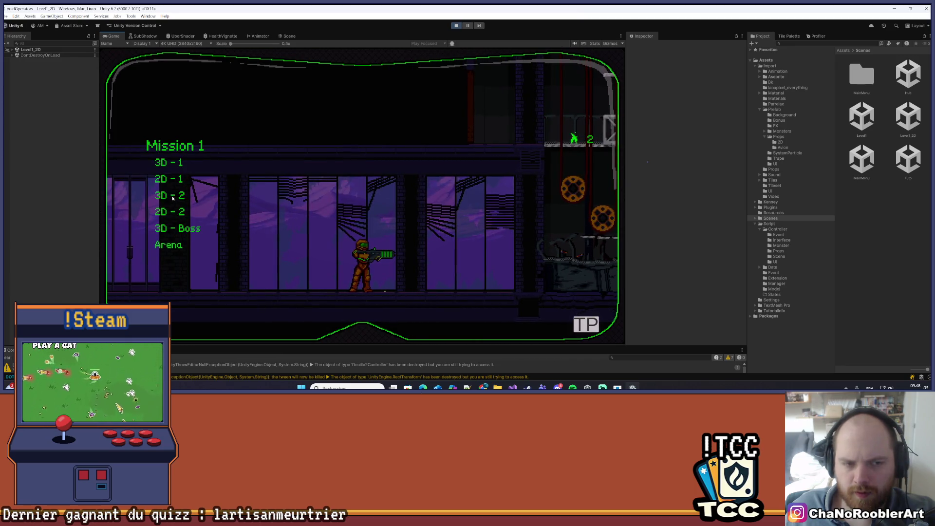
click(173, 197)
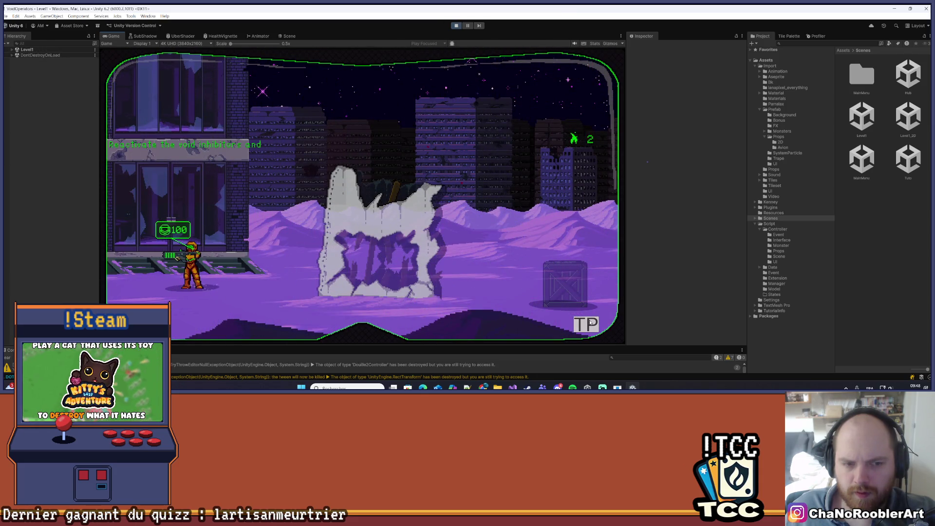
click(590, 322)
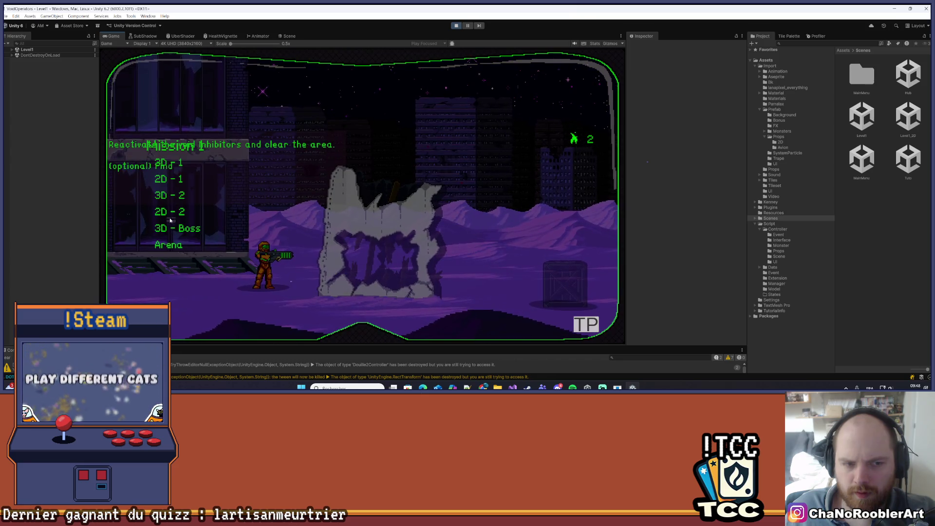
click(165, 211)
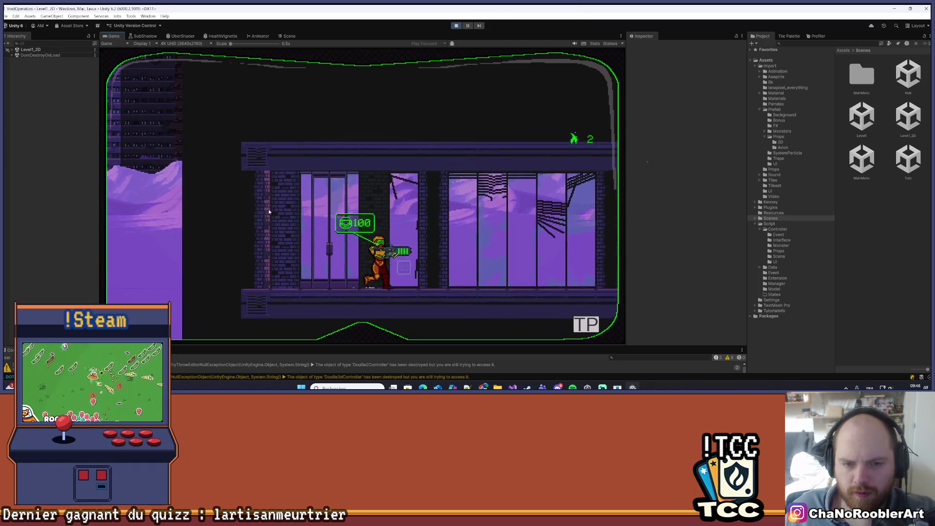
Run the player left and right past the wheels and the pole
key(a)
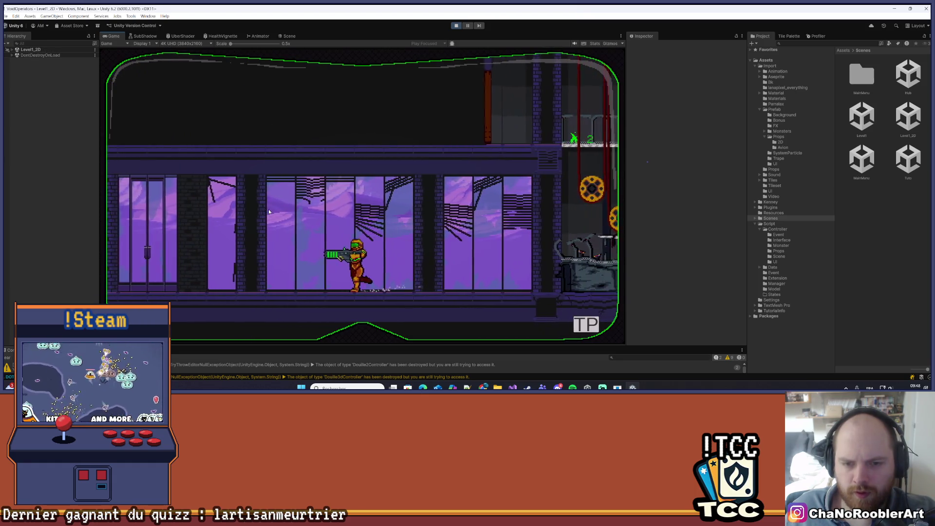
key(d)
key(d)
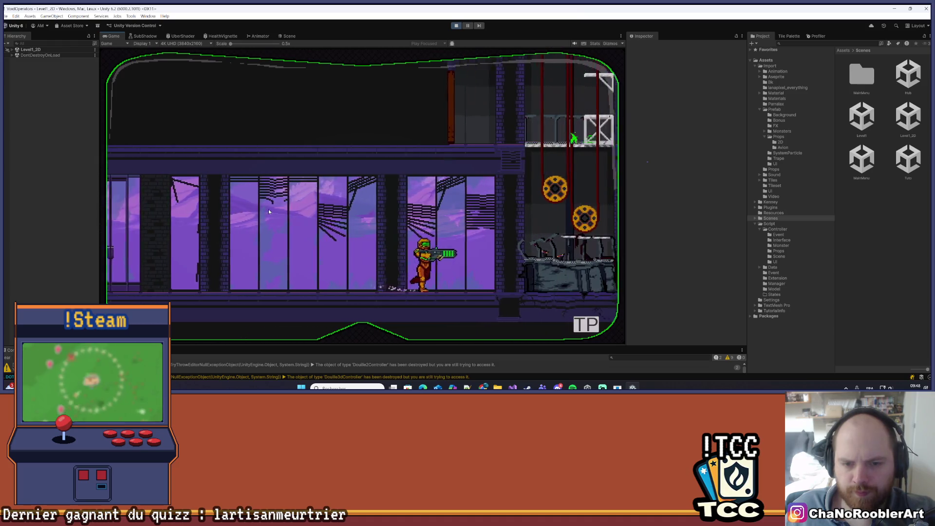
key(d)
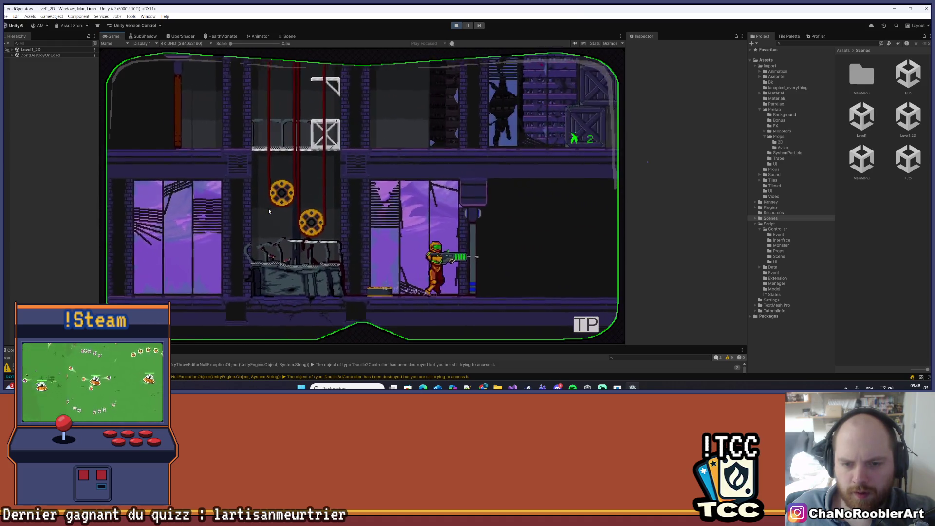
key(a)
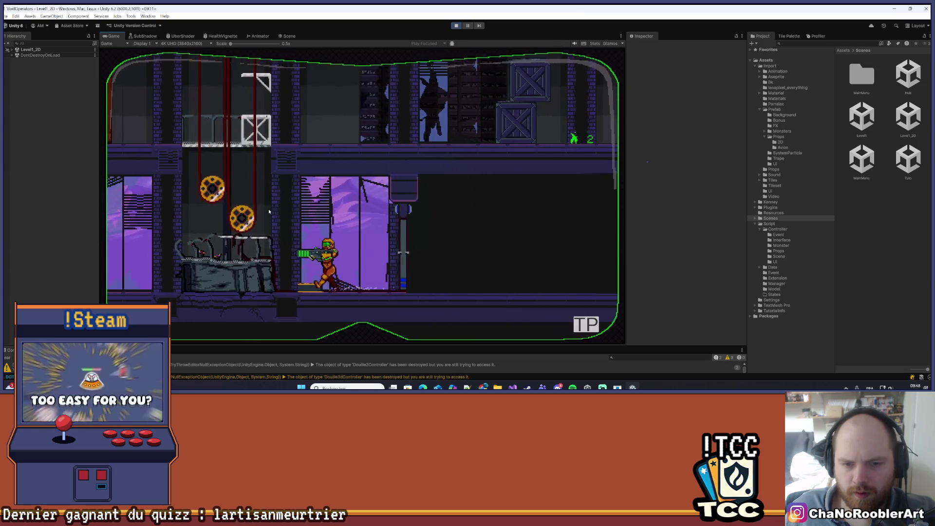
key(d)
key(a)
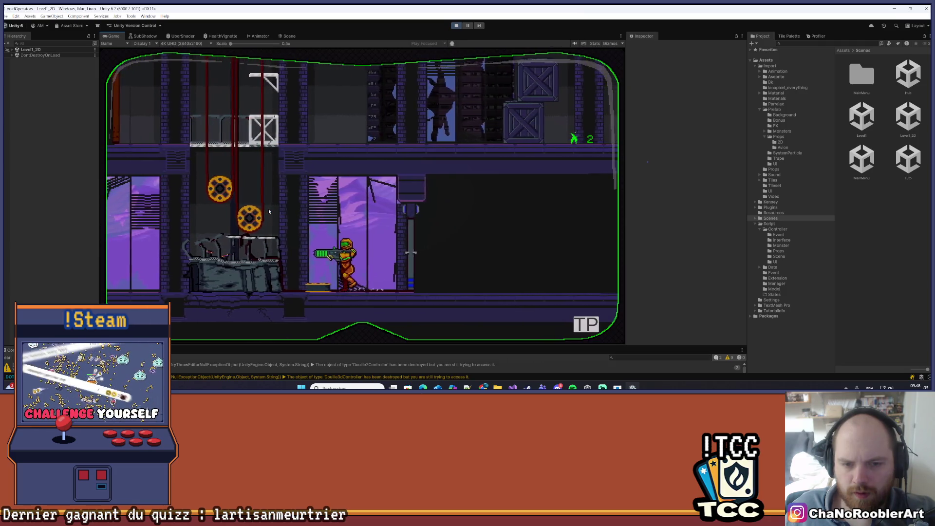
key(a)
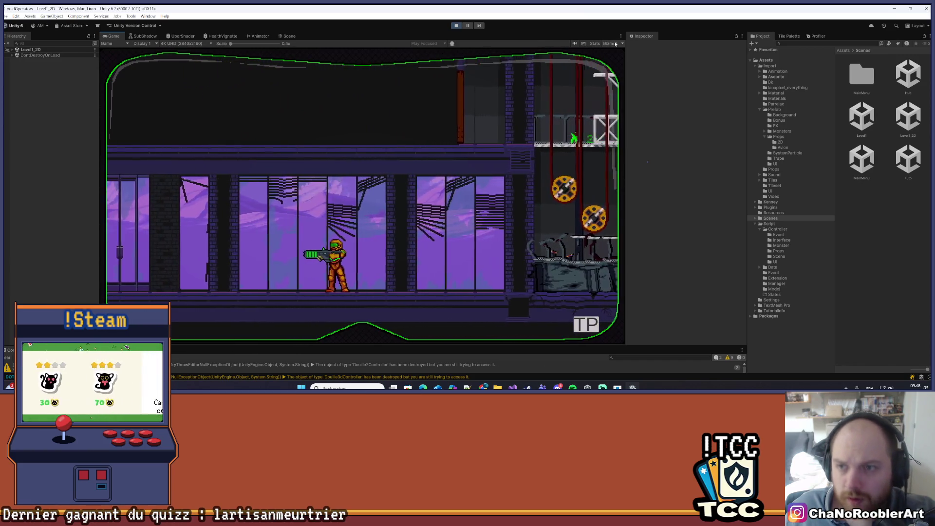
click(620, 36)
Maximize the Game view, run right, and load the 2D - 2 level from the mission list
click(638, 59)
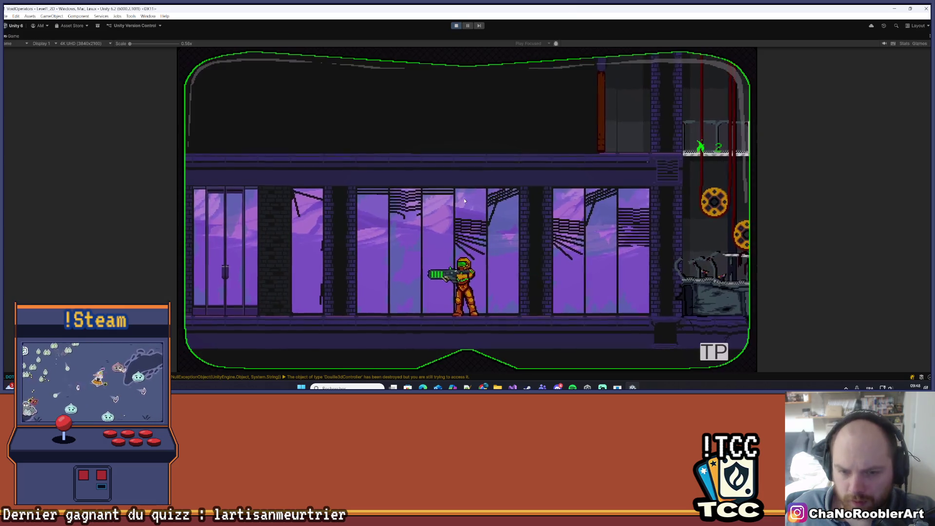
key(d)
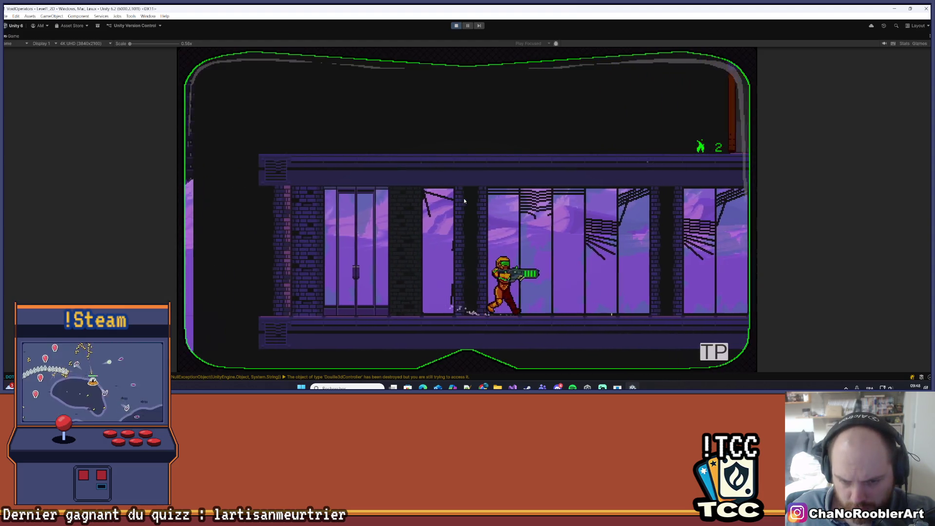
key(d)
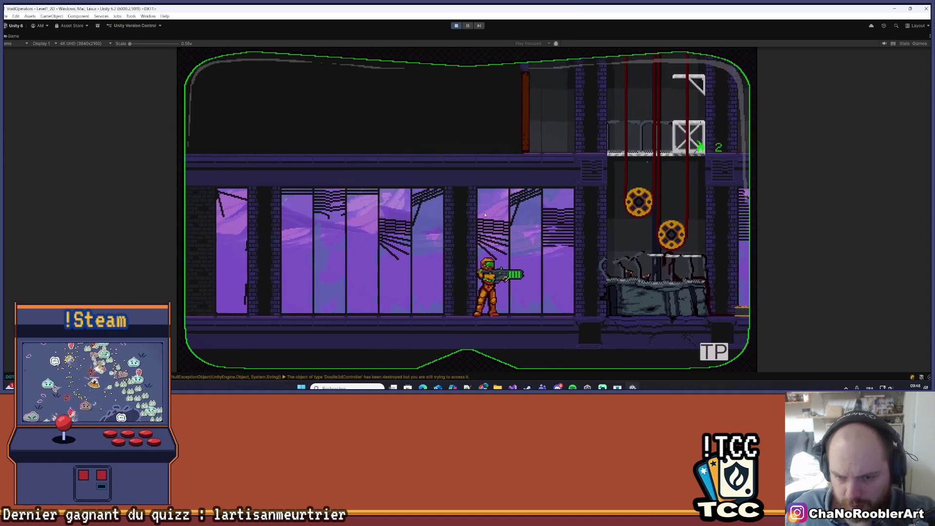
key(Escape)
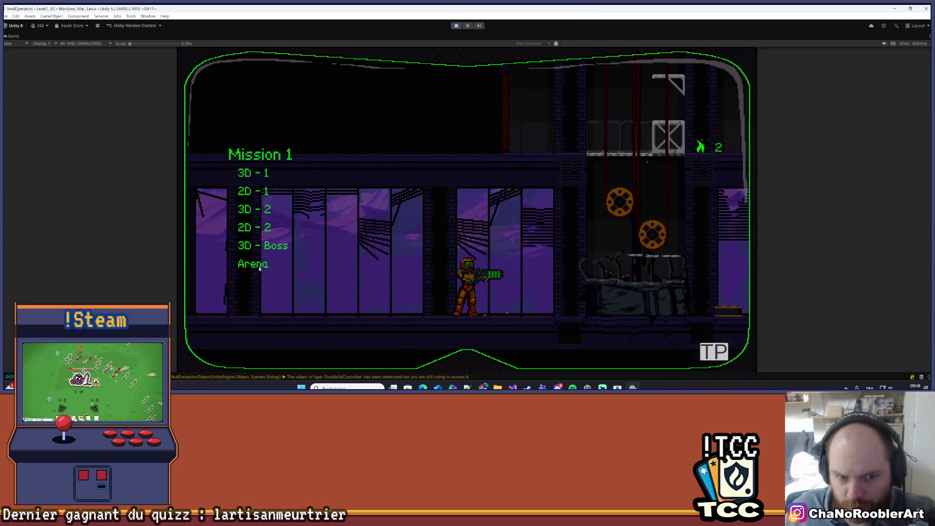
click(261, 228)
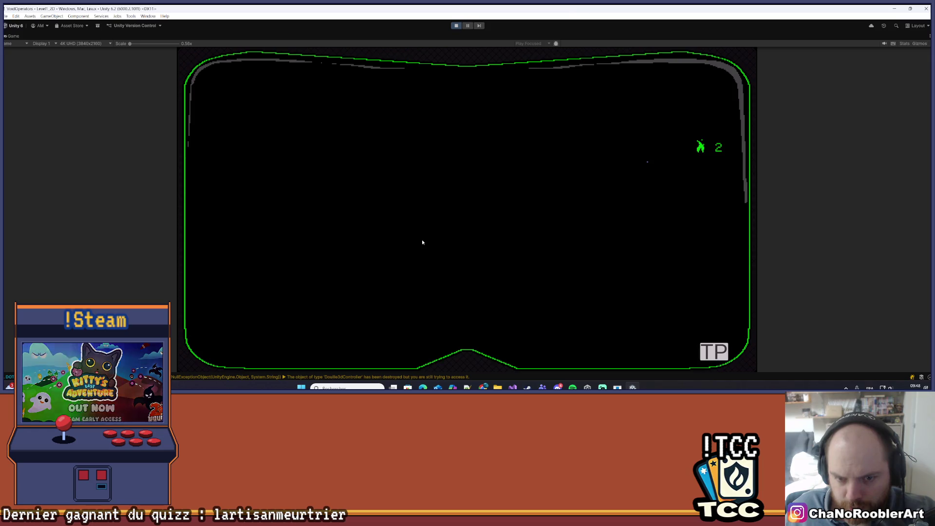
Move the player around the gears and pole, then load another level from the Mission 1 list
key(d)
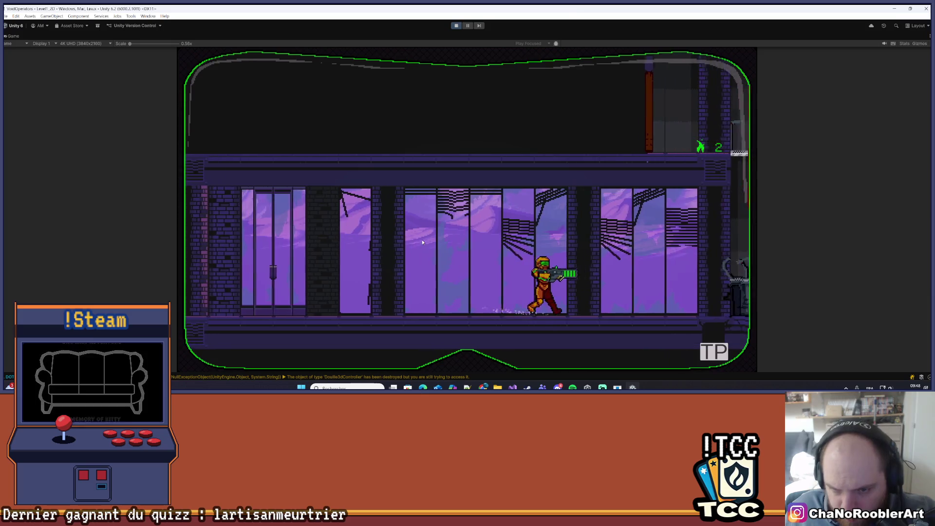
key(space)
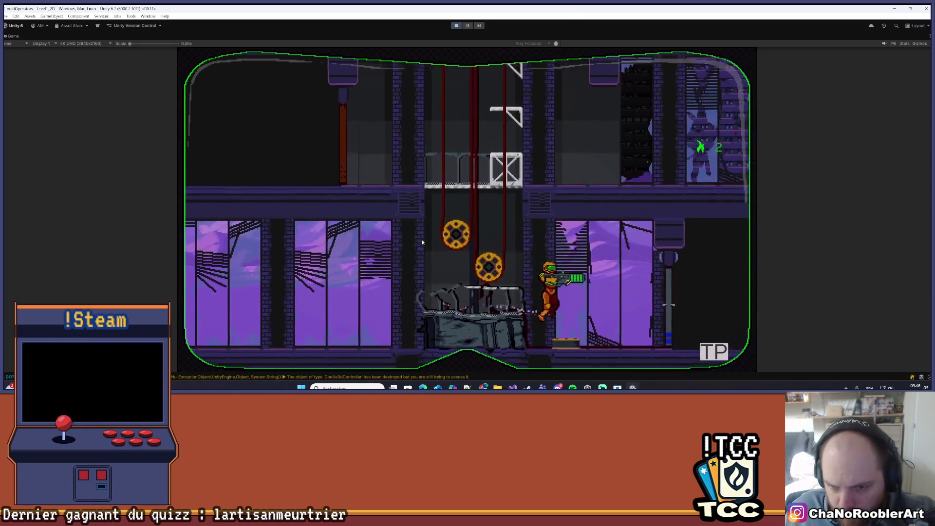
key(w)
key(a)
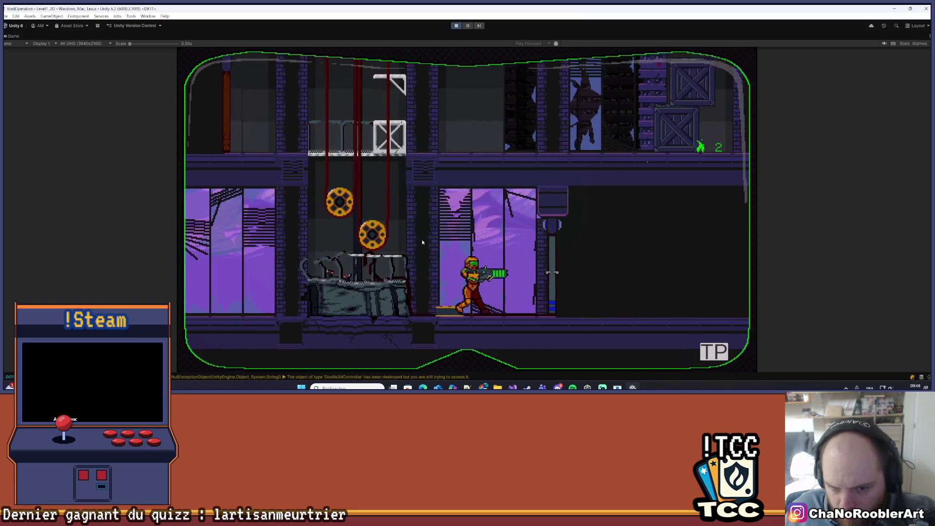
key(Left)
key(Right)
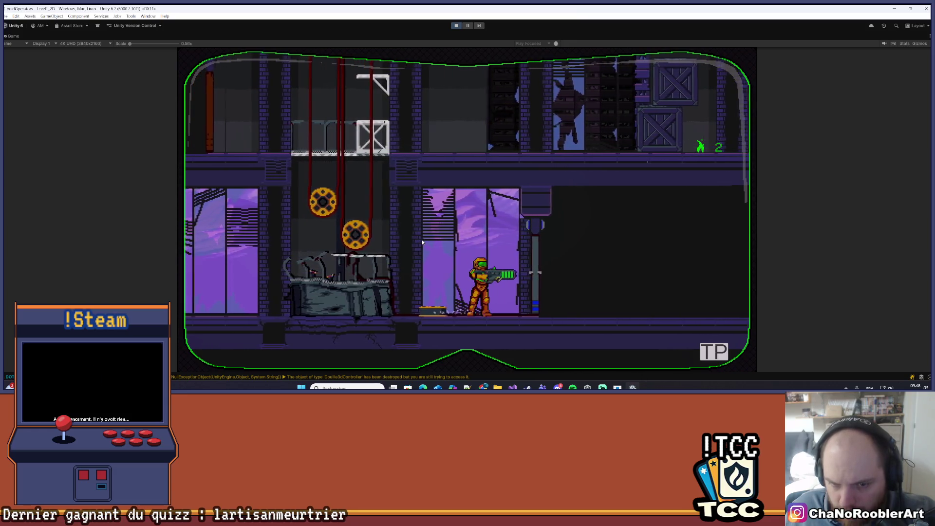
key(Right)
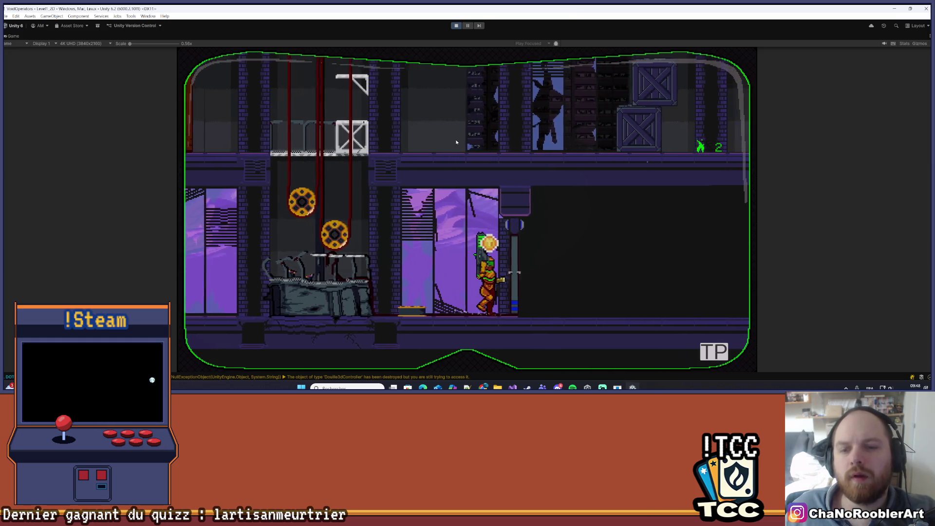
key(Up)
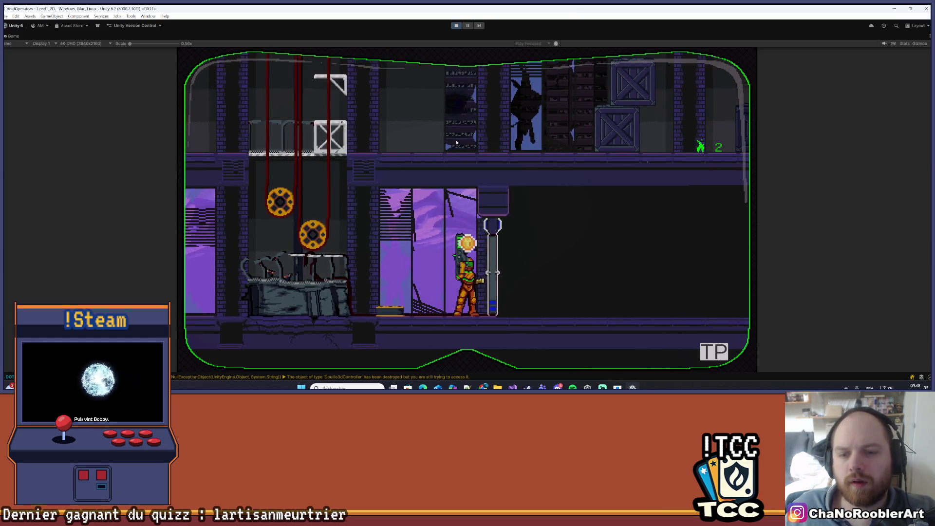
key(Left)
key(Right)
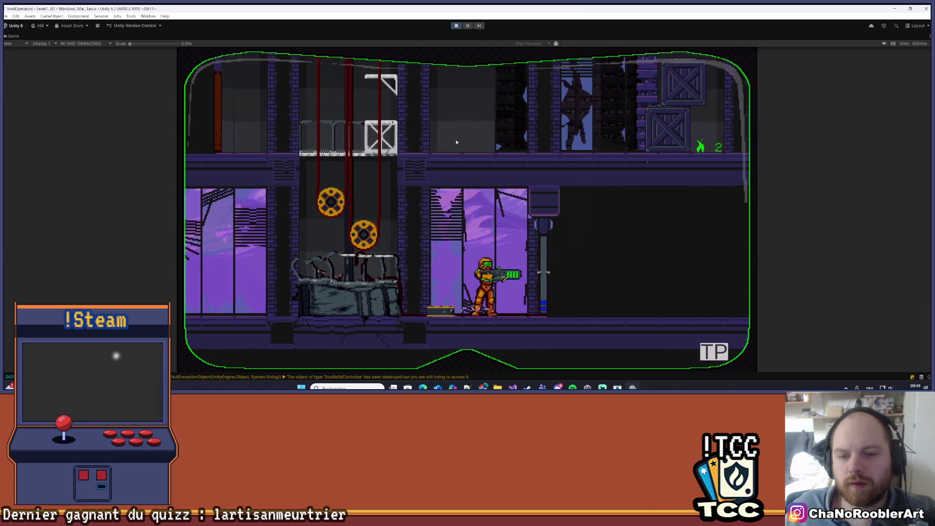
key(Left)
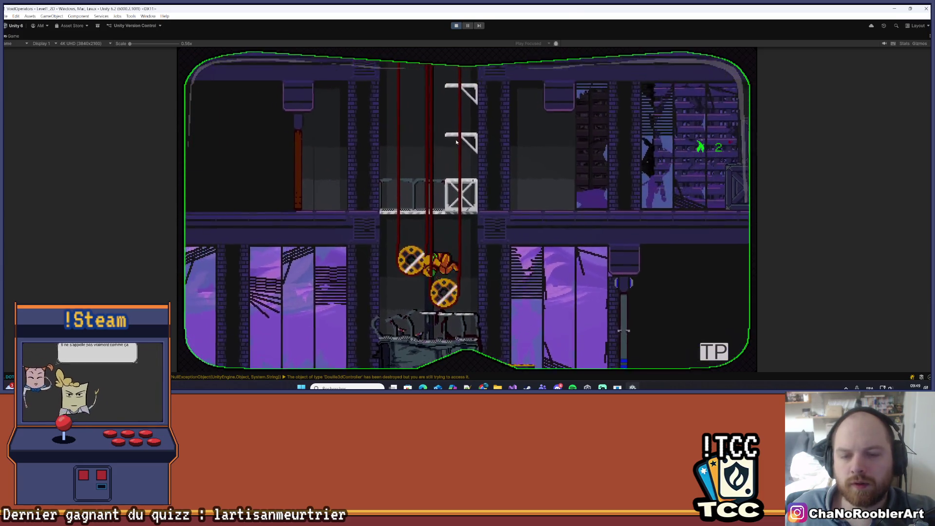
key(Escape)
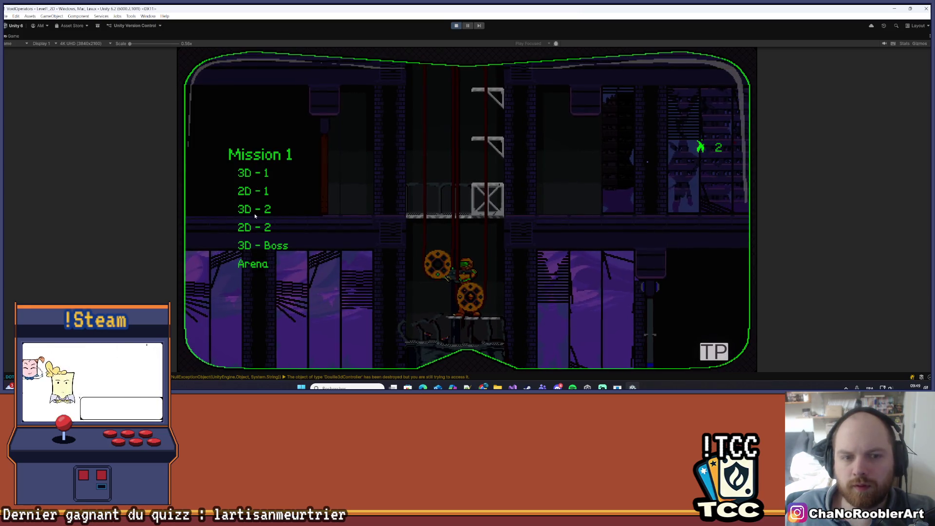
click(254, 226)
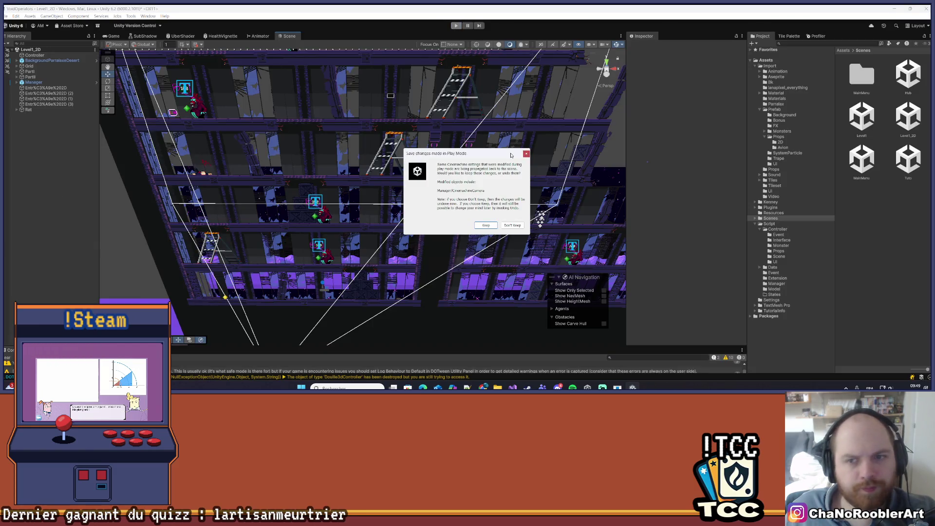
Dismiss the play-mode prompt, open the Sprite prefab, and show the Animation timeline below it
click(526, 153)
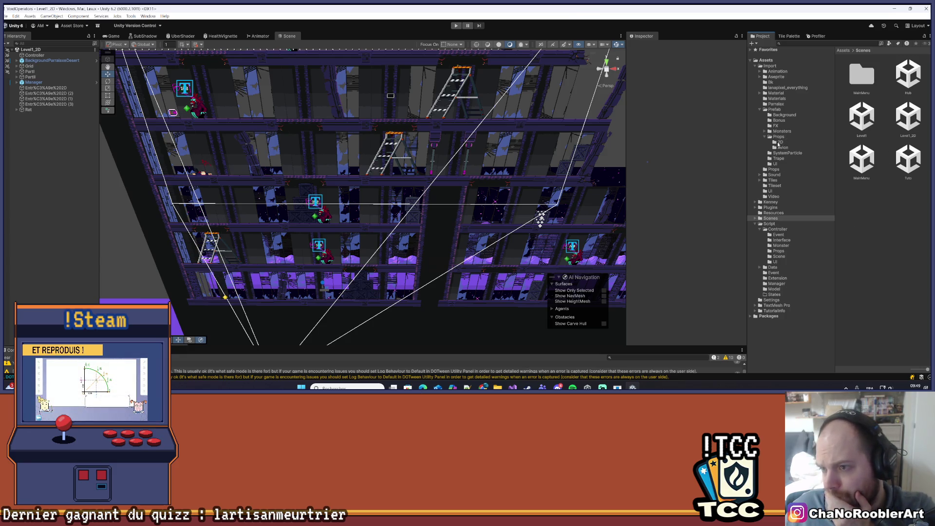
click(784, 110)
scroll(down, 3)
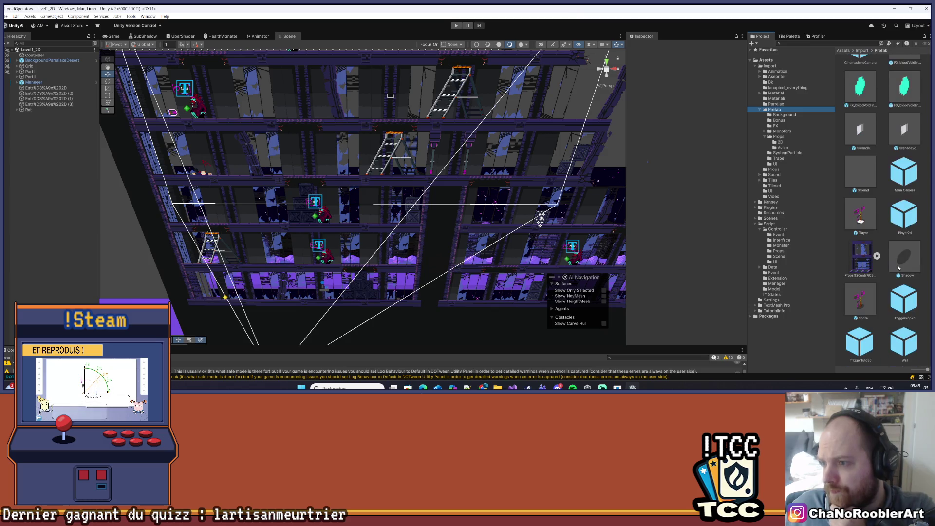
double_click(871, 315)
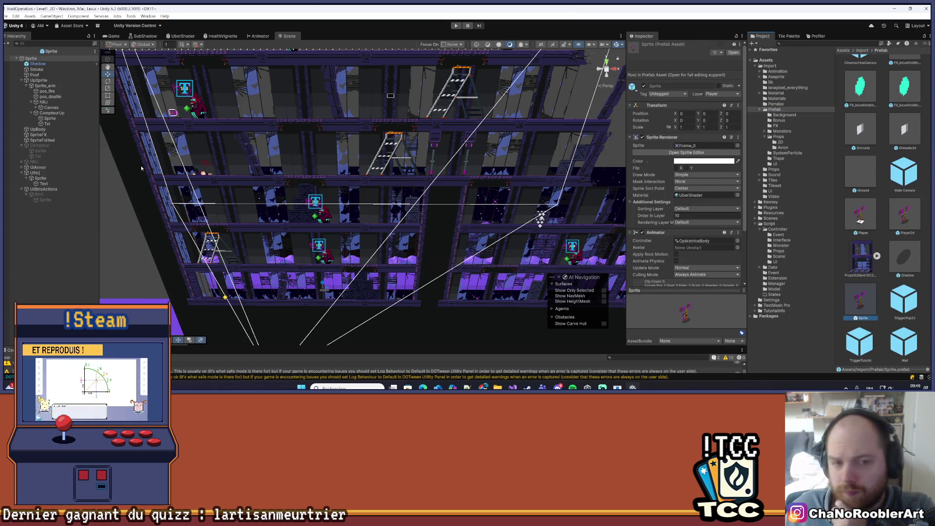
drag(315, 171, 230, 134)
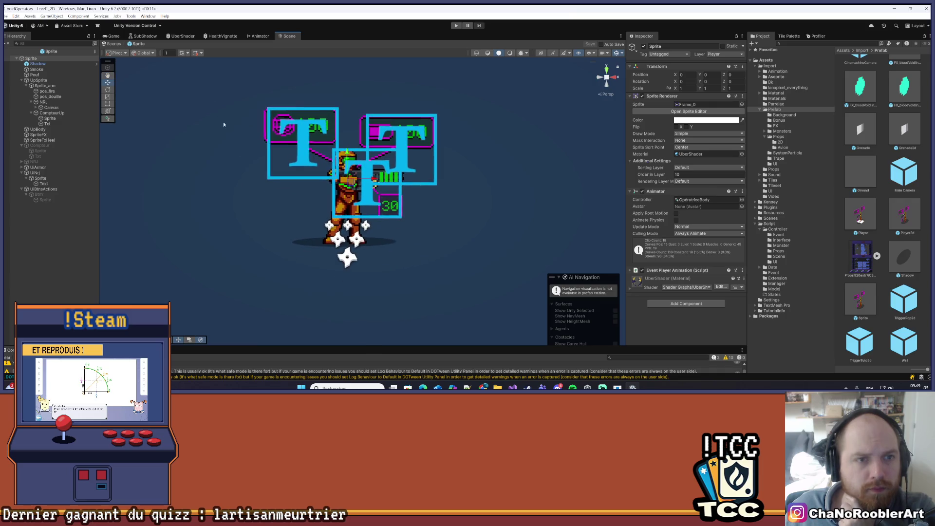
drag(254, 345, 73, 259)
click(47, 263)
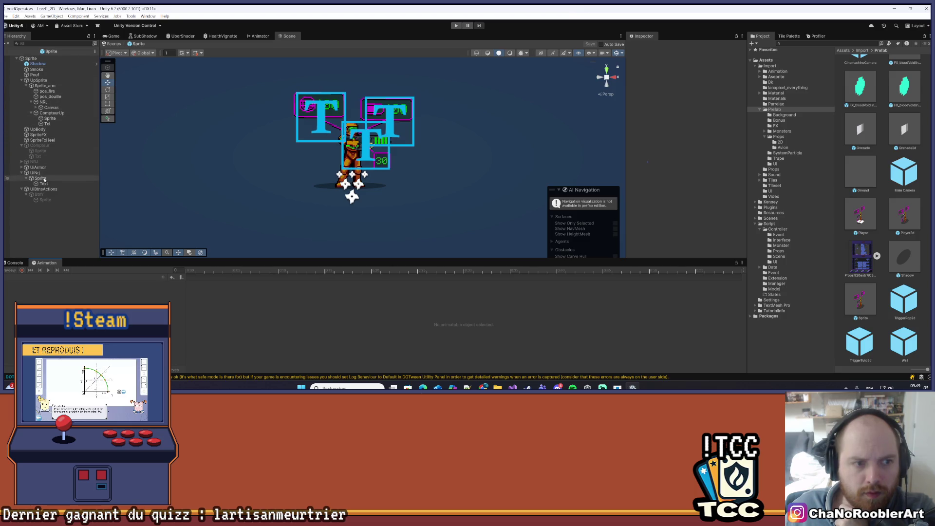
Select the Sprite root object and switch the Animation timeline to the Kick clip
click(43, 178)
key(f)
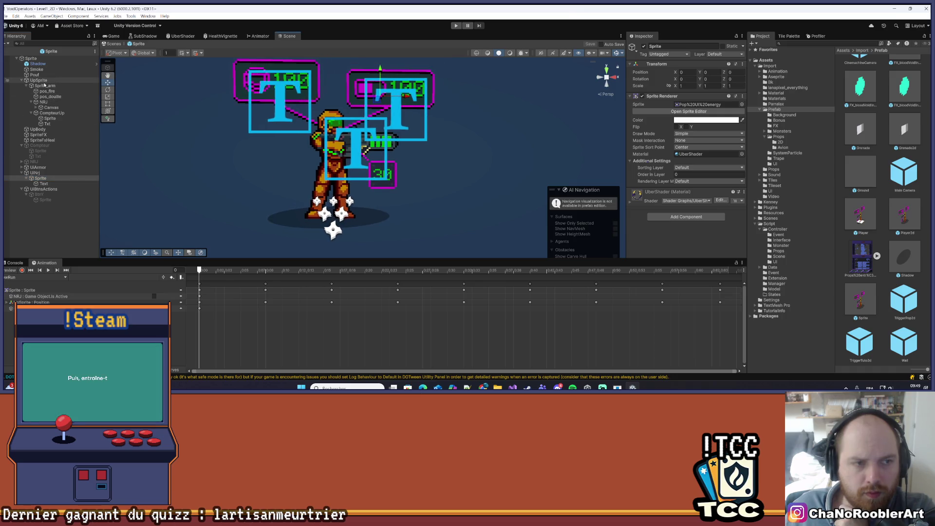
click(40, 80)
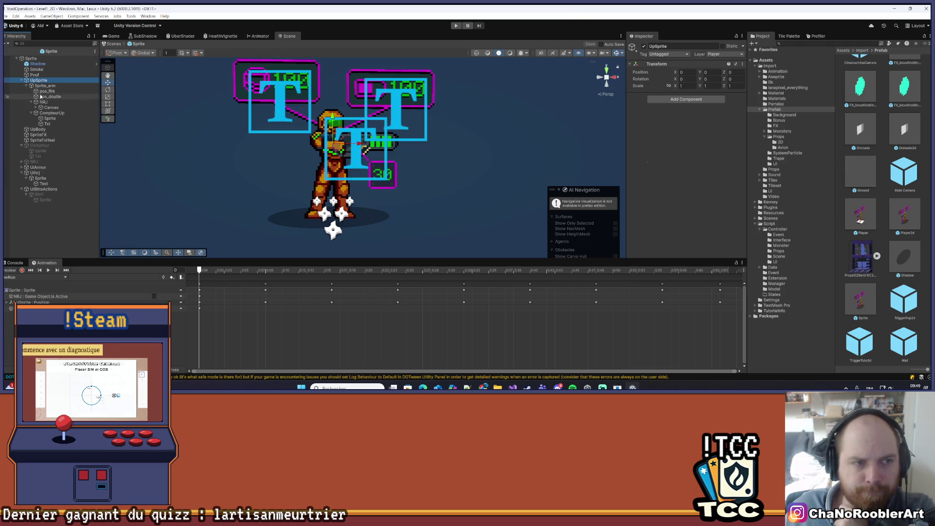
click(65, 277)
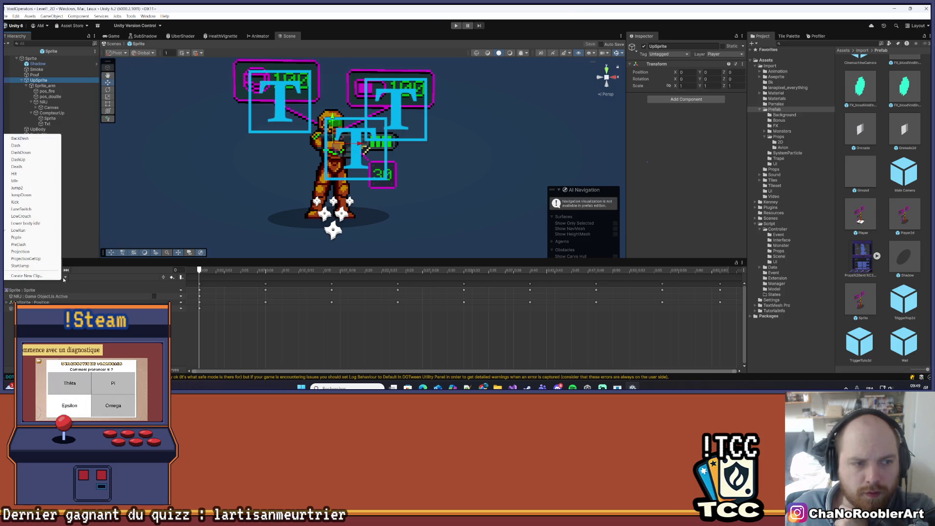
click(49, 58)
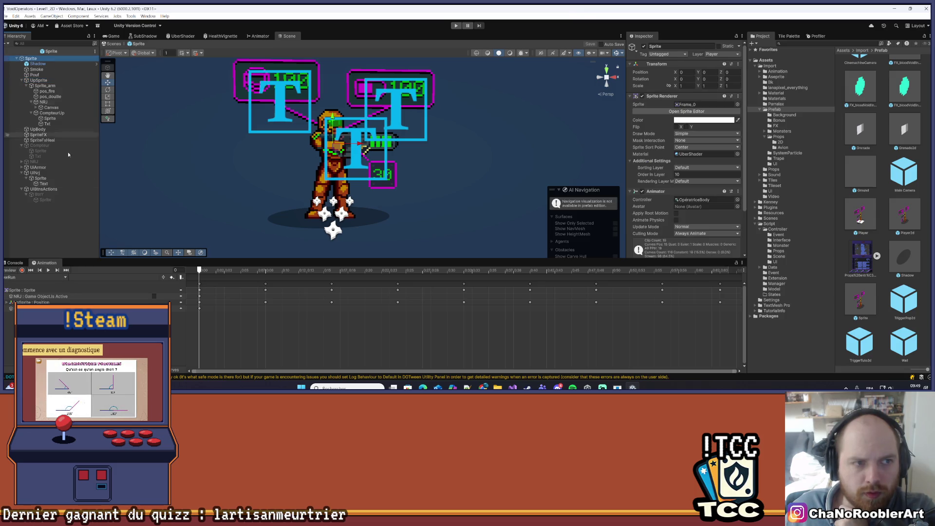
click(66, 277)
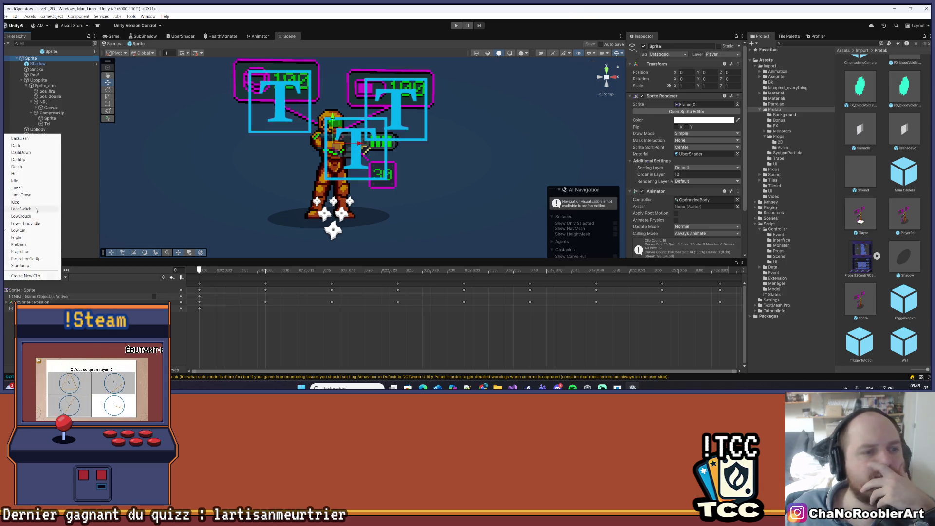
click(15, 202)
Hide the gizmos, then play and scrub through the Kick animation
scroll(up, 3)
scroll(down, 3)
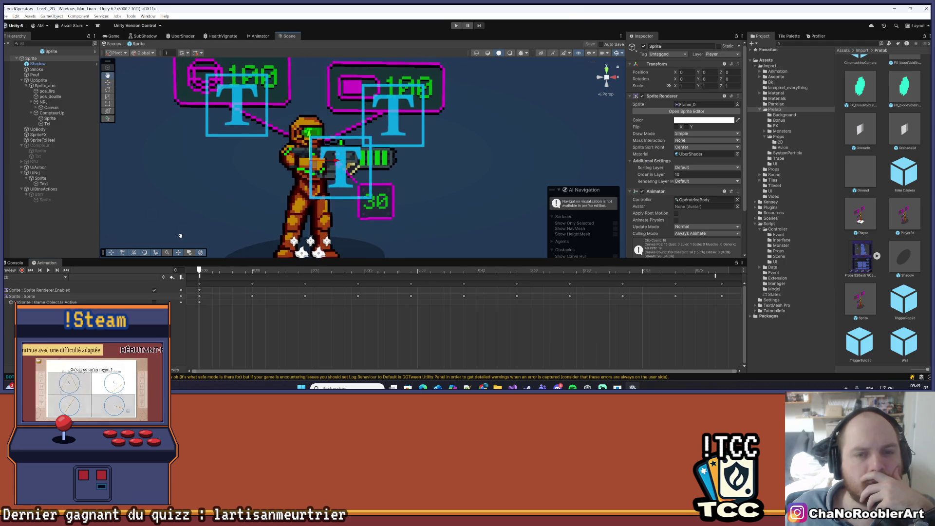
scroll(up, 3)
click(616, 53)
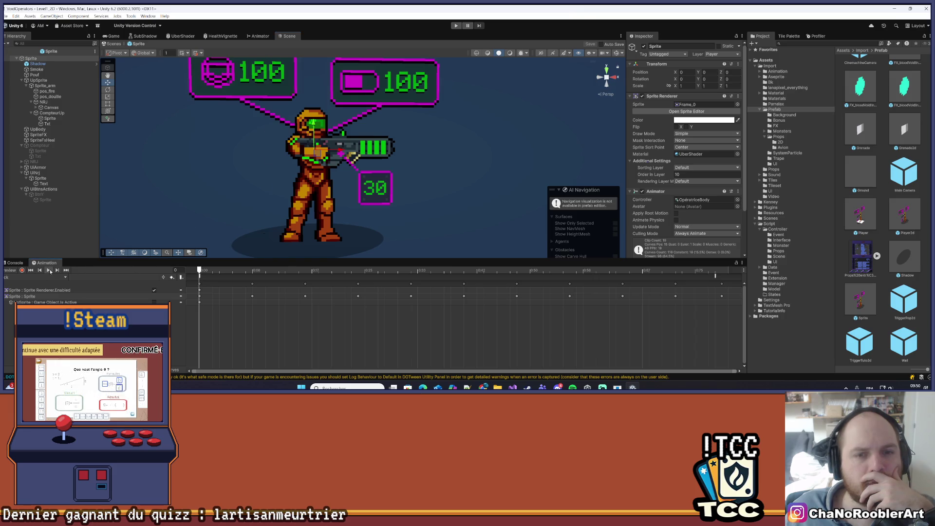
click(49, 270)
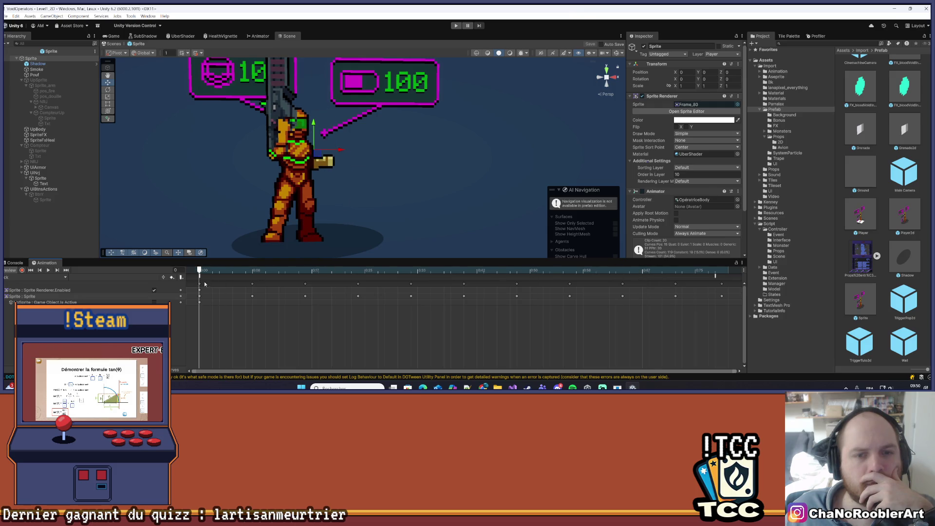
drag(332, 291, 721, 301)
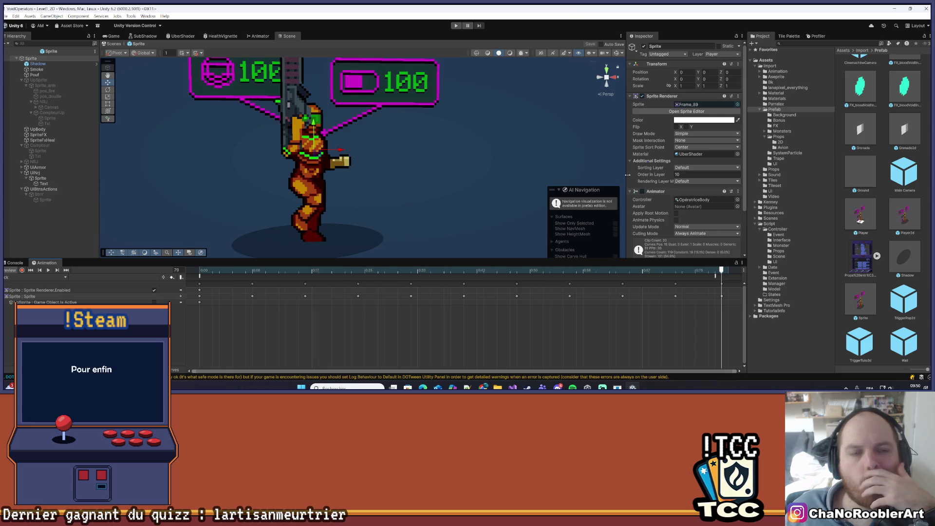
Inspect the Kick to Lower body idle transition, then step the animation in the Scene view
click(259, 36)
scroll(up, 3)
scroll(down, 3)
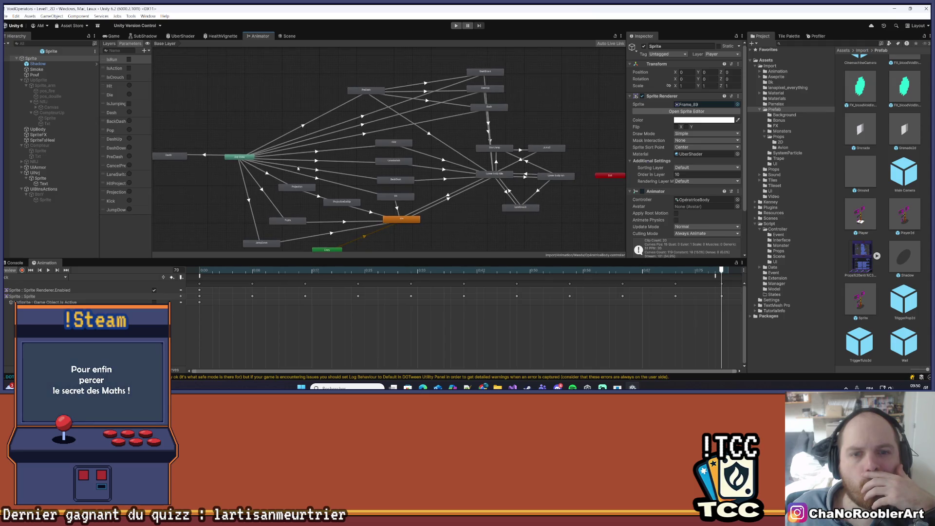
scroll(up, 3)
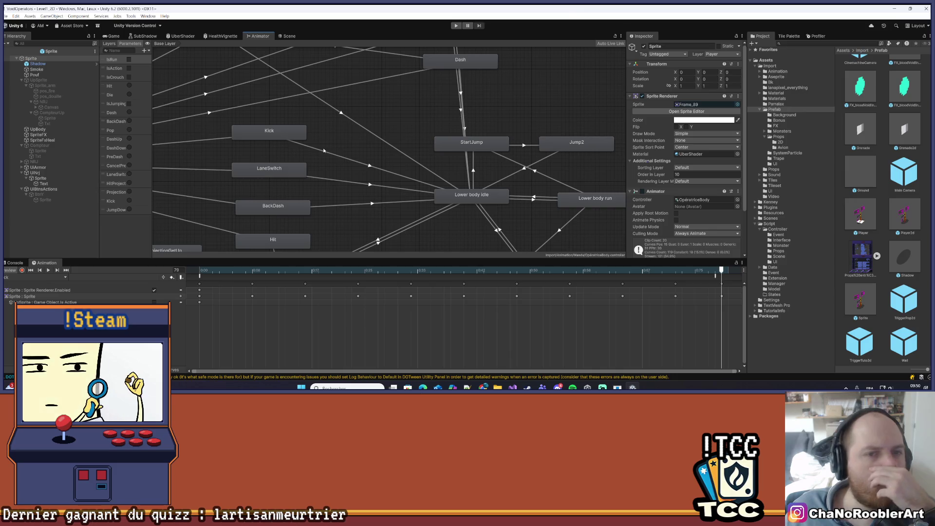
click(341, 159)
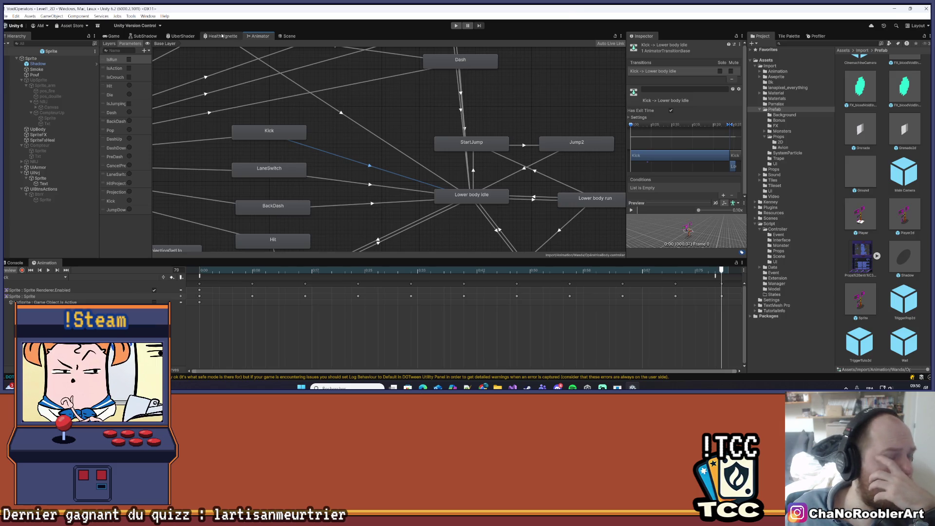
click(289, 36)
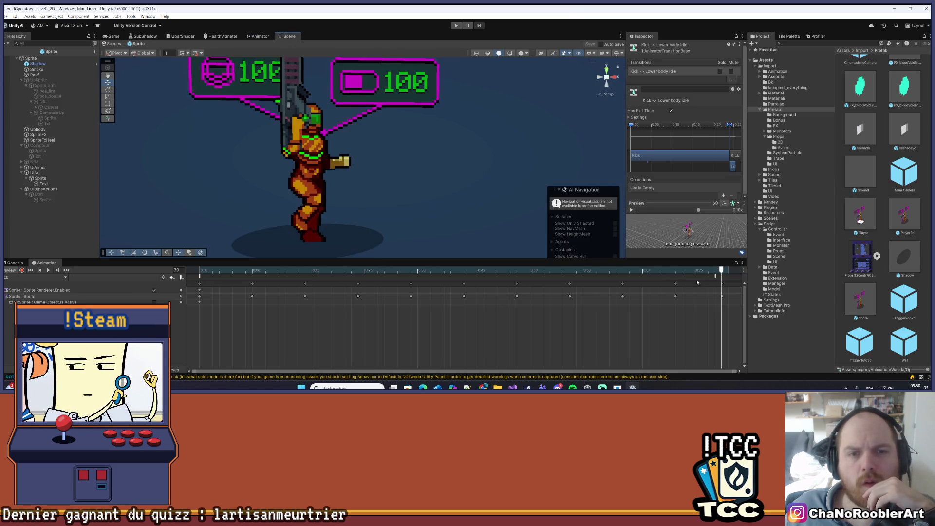
drag(722, 273, 722, 292)
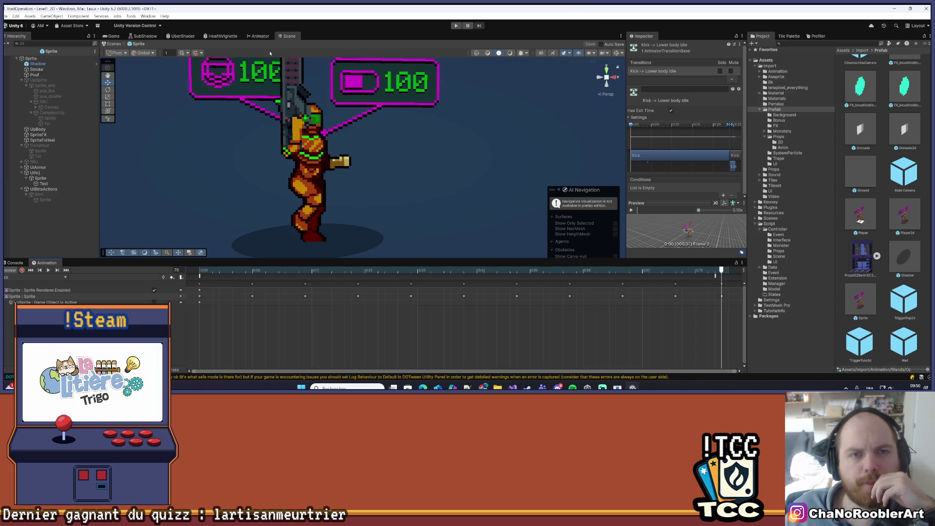
Expand the transition Settings and select Any State to Kick, showing its Kick condition
click(258, 36)
drag(466, 213, 400, 167)
scroll(down, 3)
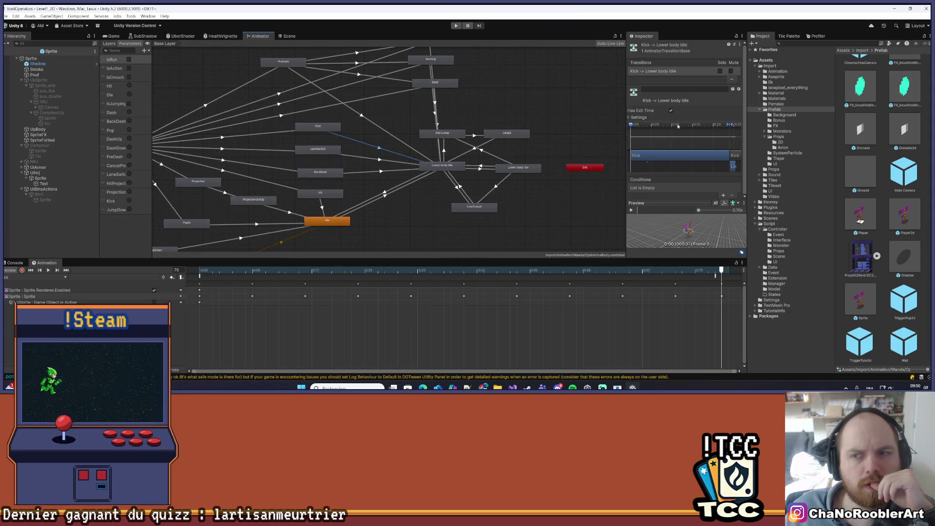
click(630, 118)
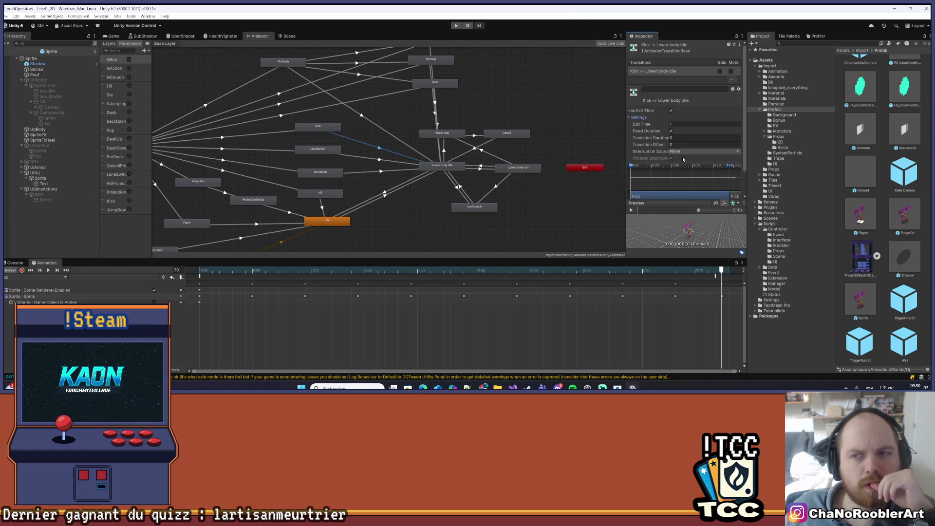
scroll(down, 3)
click(283, 133)
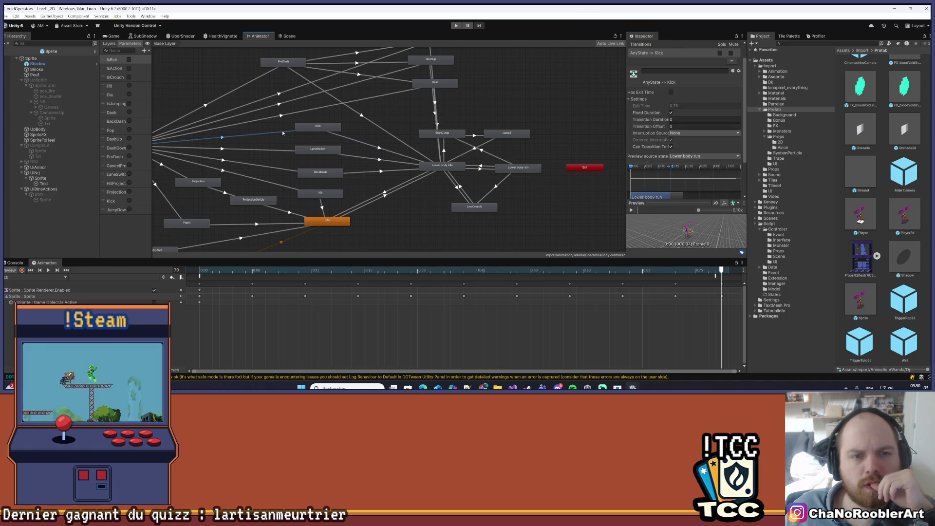
scroll(down, 3)
scroll(down, 3)
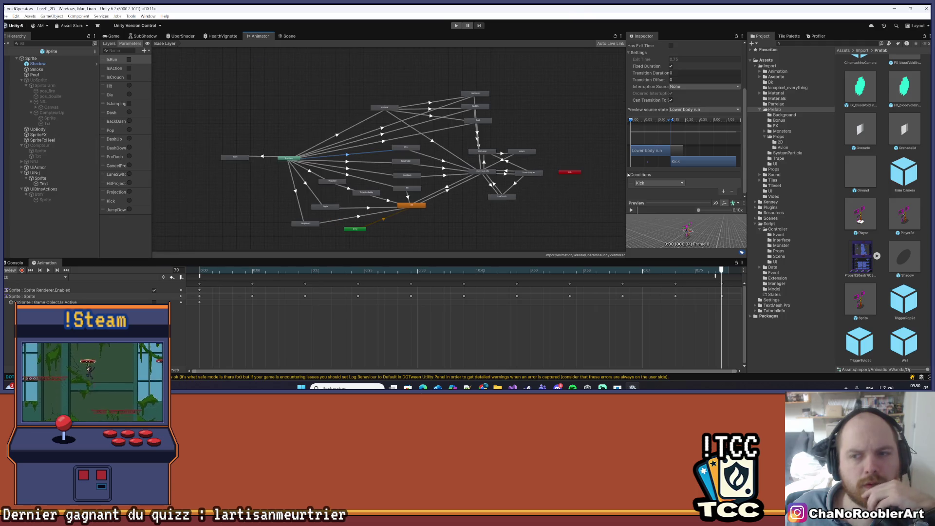
drag(548, 180, 500, 187)
scroll(up, 3)
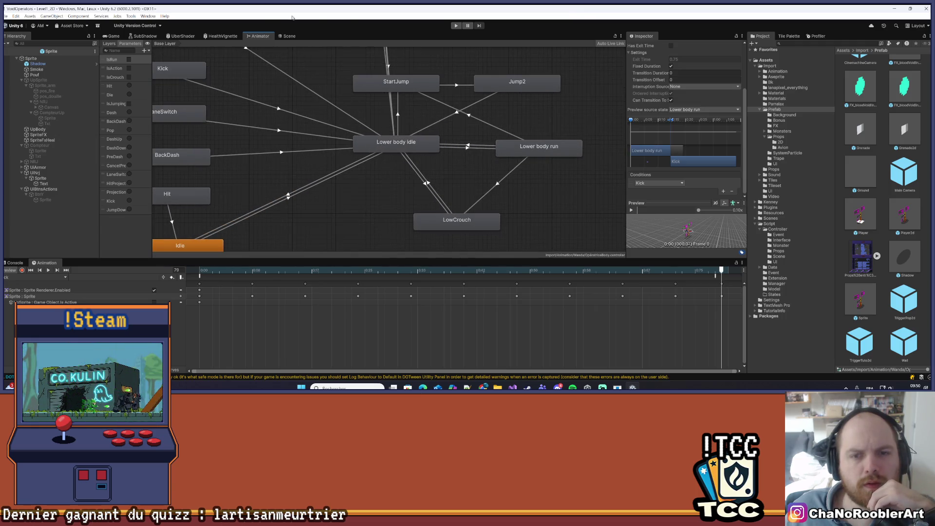
click(289, 36)
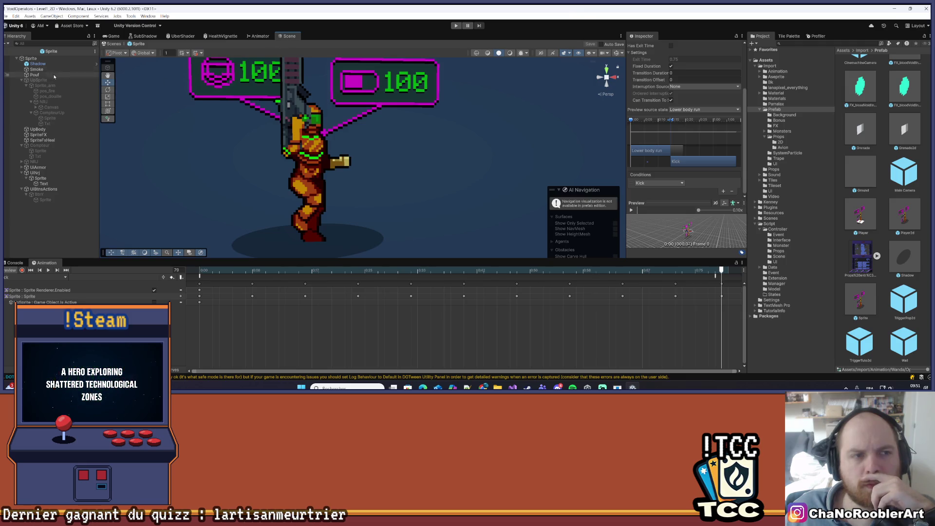
Switch the timeline to Lower body idle and deactivate the Sprite_arm object
click(66, 277)
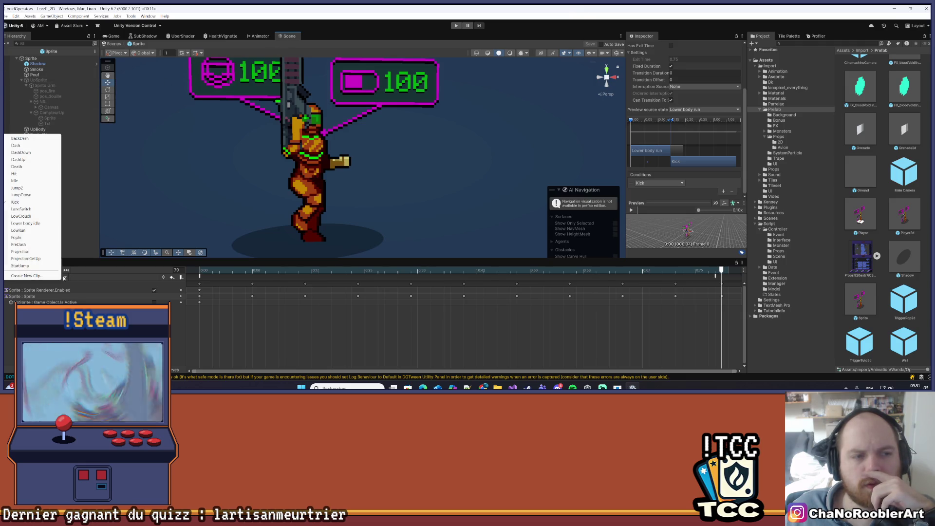
click(28, 224)
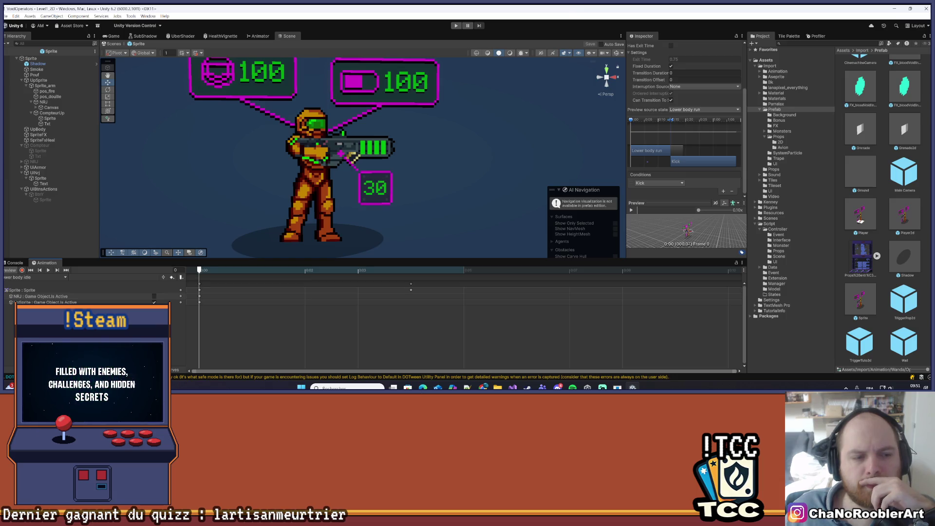
scroll(up, 3)
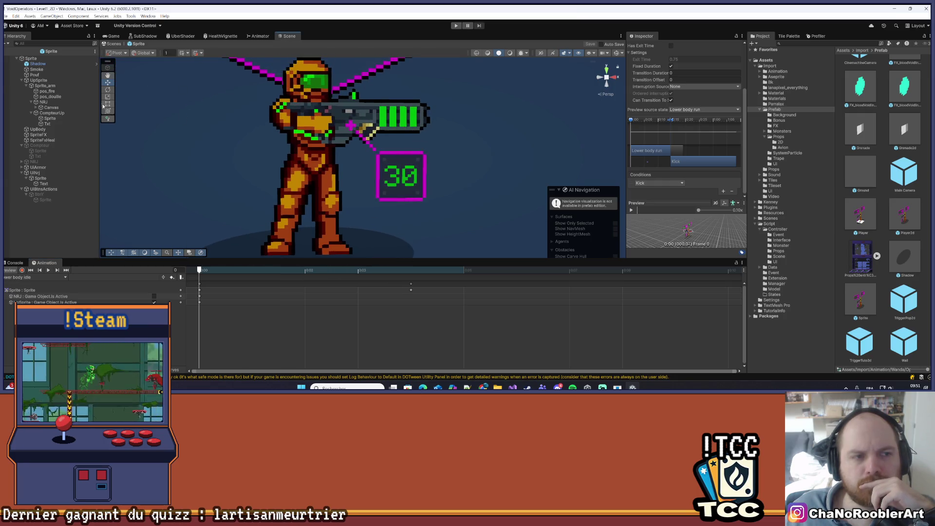
click(36, 85)
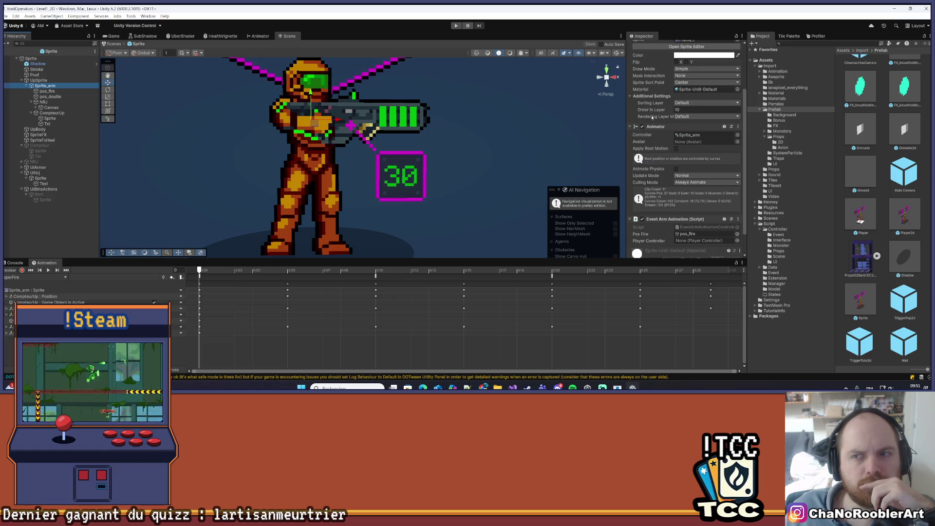
scroll(up, 3)
click(644, 47)
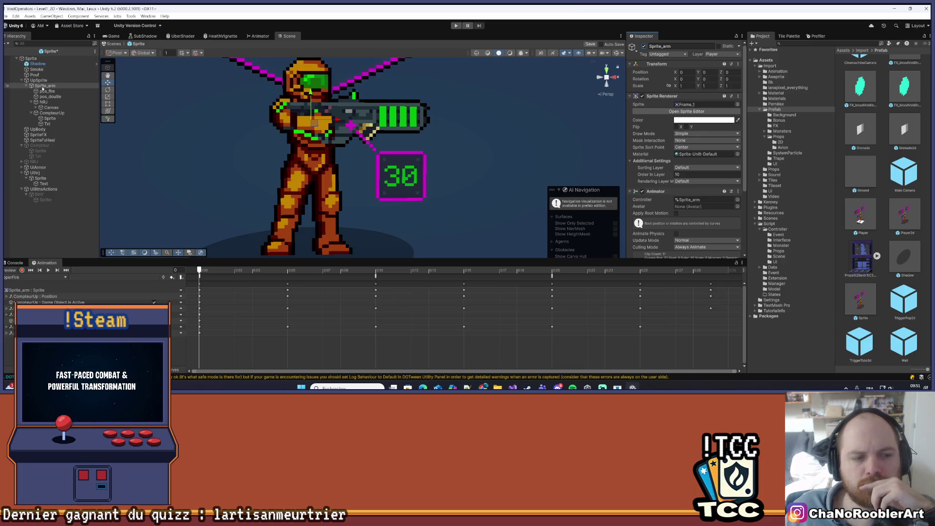
Record a keyframe on UpSprite in the Lower body idle clip with Position X set to 0
click(42, 80)
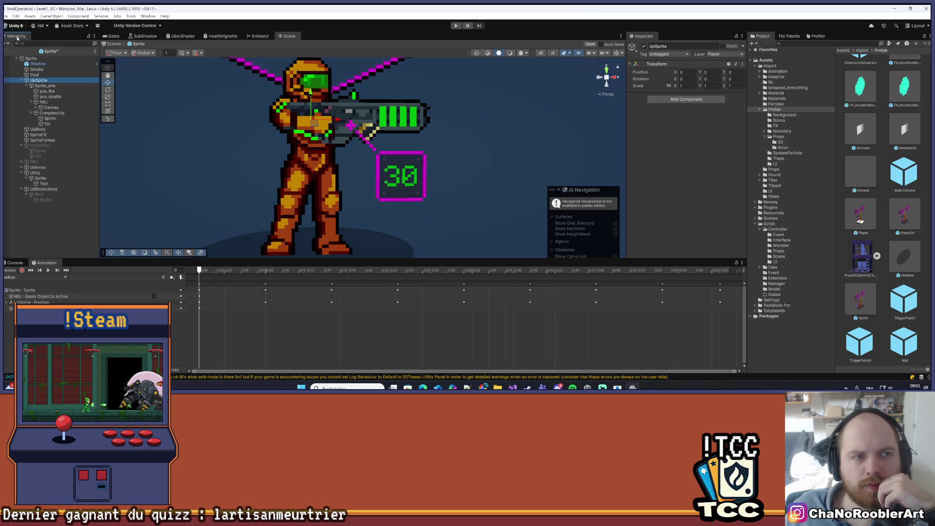
click(5, 17)
click(65, 277)
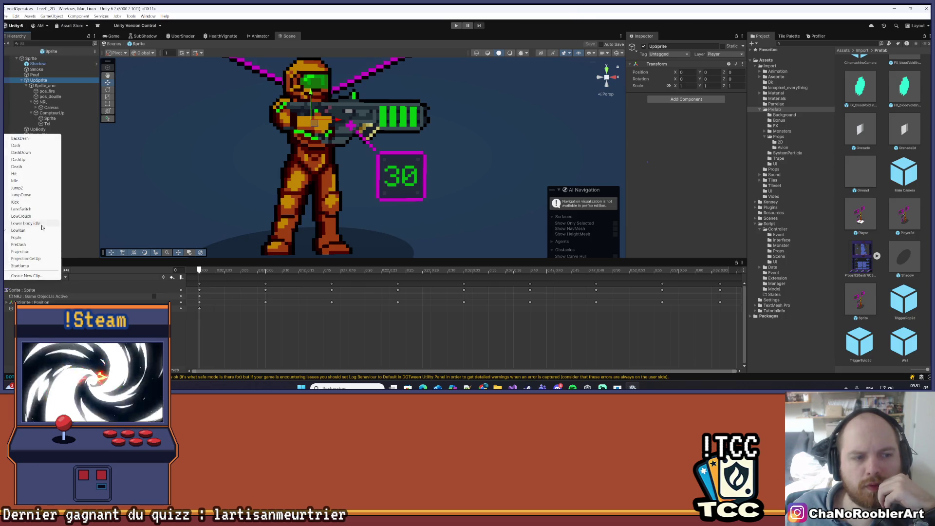
click(43, 223)
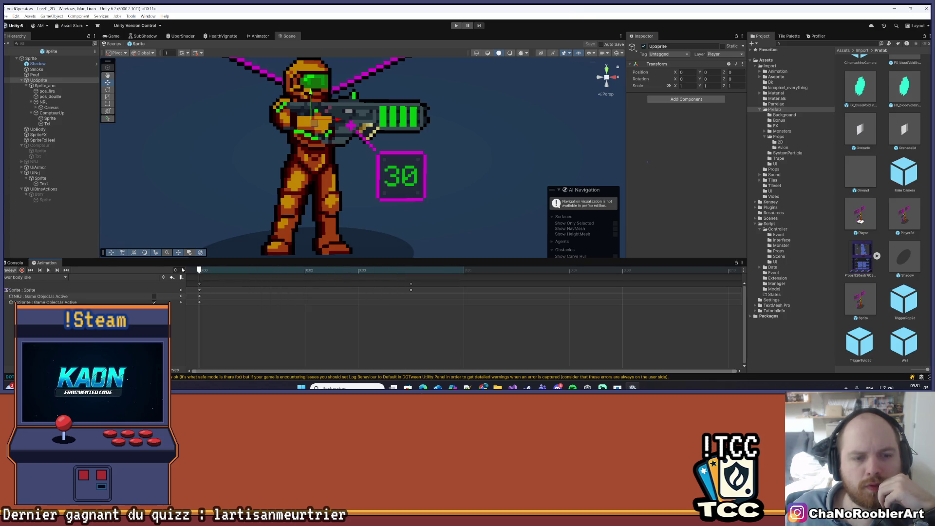
click(22, 271)
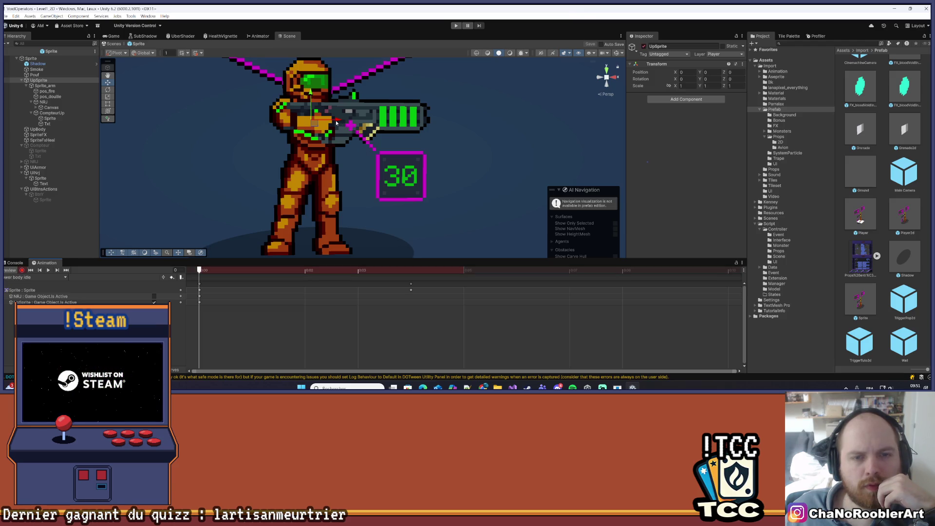
drag(336, 123, 339, 120)
double_click(686, 71)
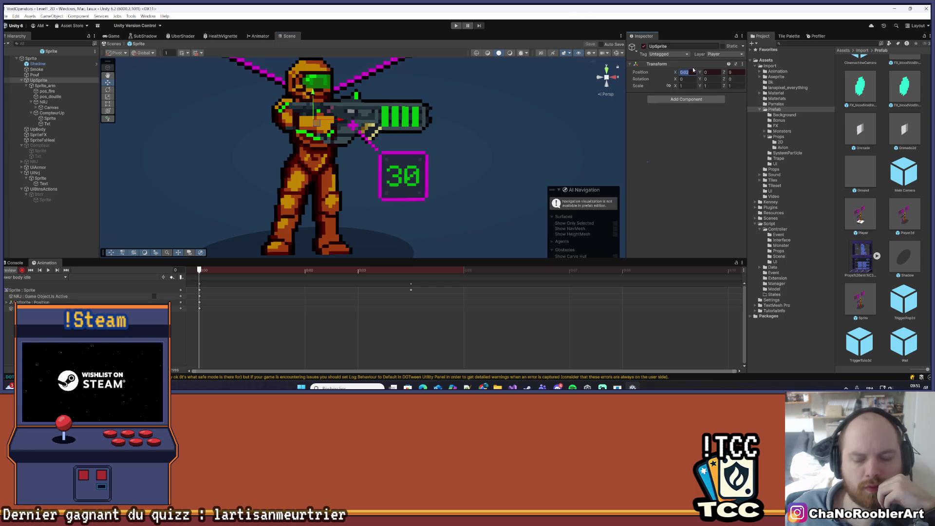
text(0)
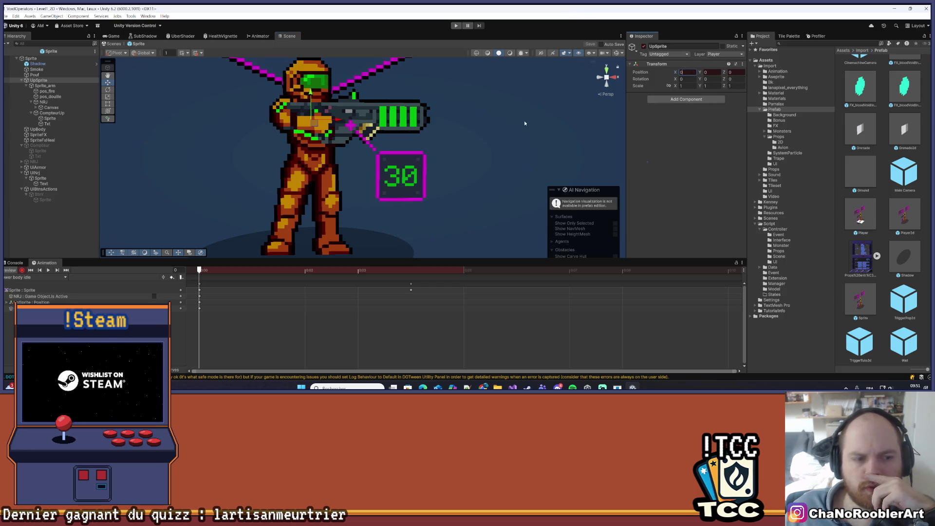
click(22, 270)
Save the edited prefab, reselect UpSprite, and switch to the Game view
click(93, 220)
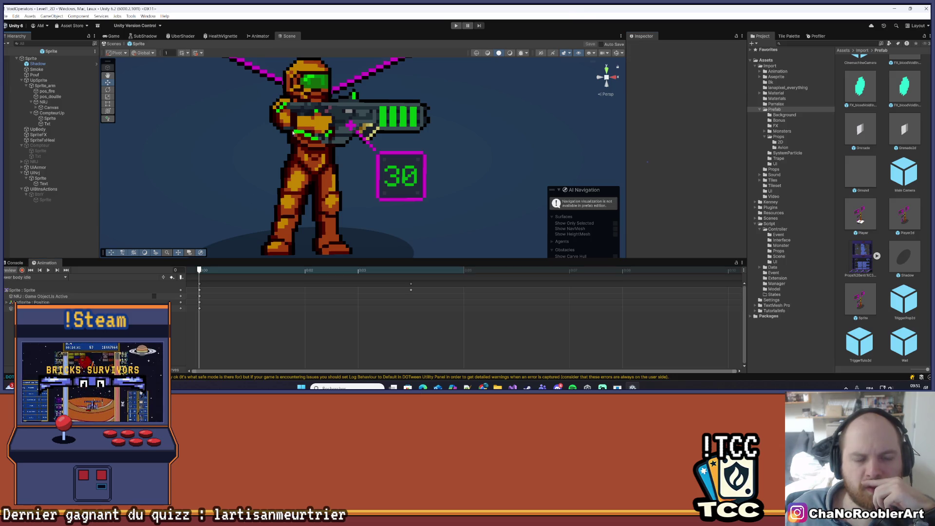
click(7, 16)
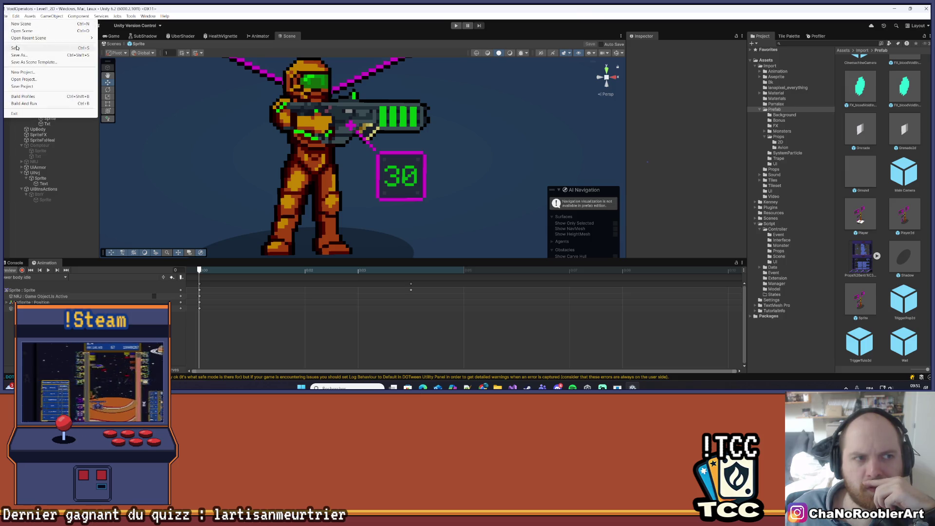
click(16, 48)
click(38, 81)
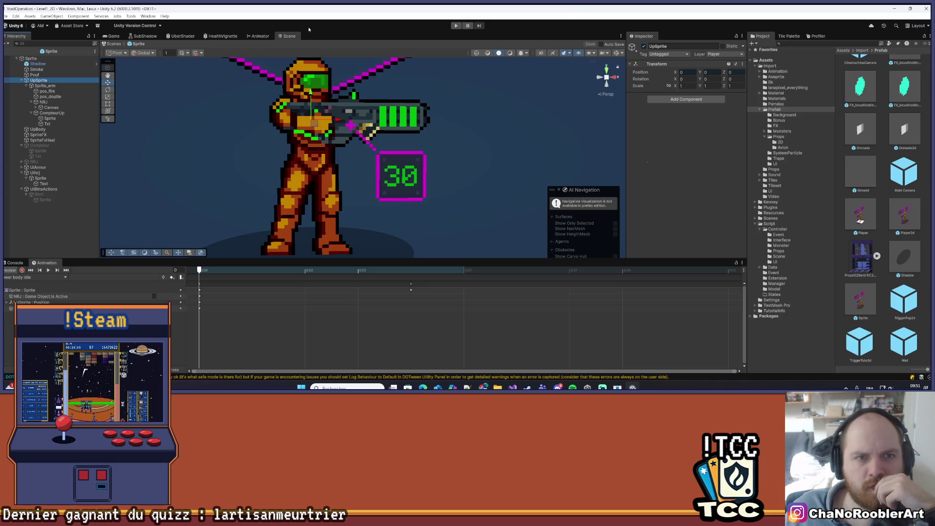
click(122, 36)
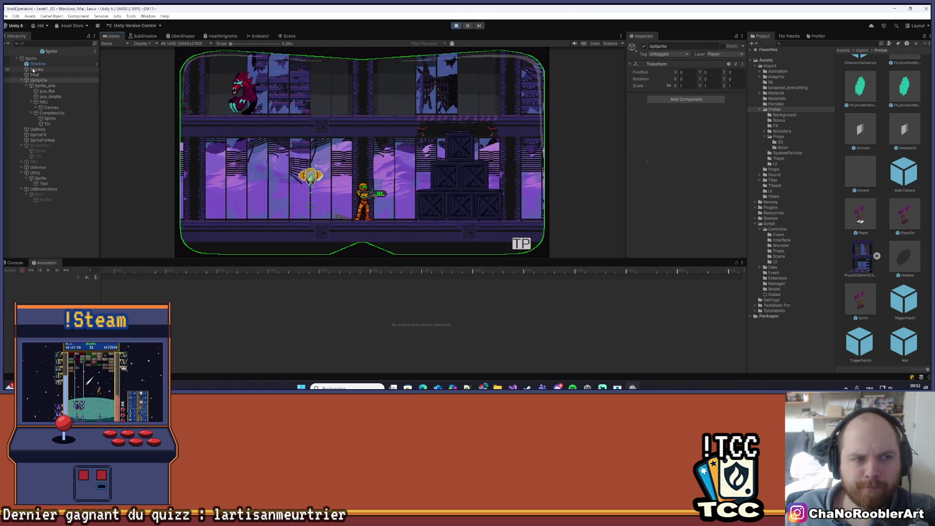
Return to Level1_2D and select UpSprite under the running player's Sprite object
click(6, 51)
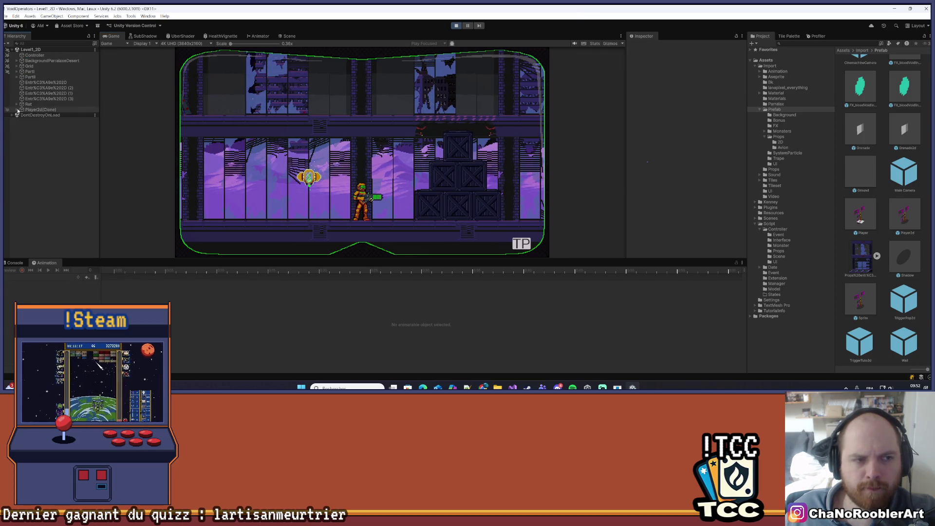
click(34, 116)
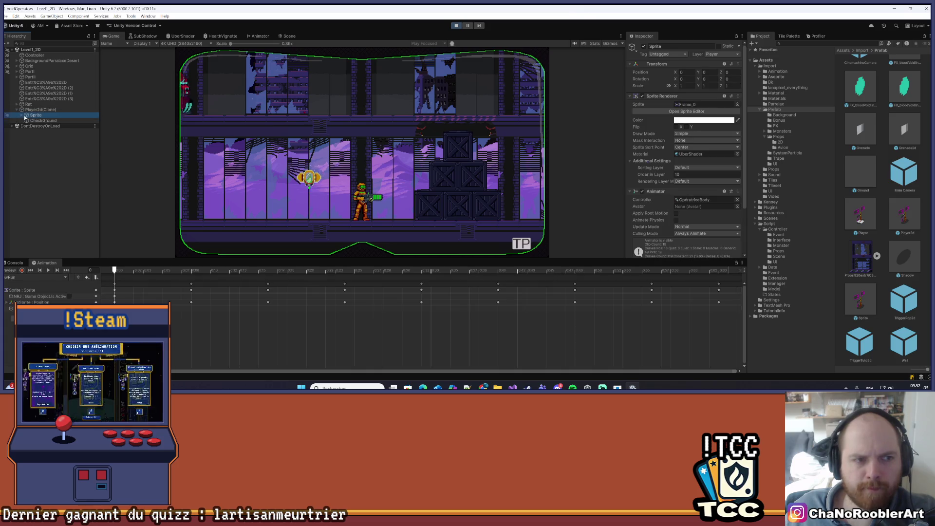
click(23, 115)
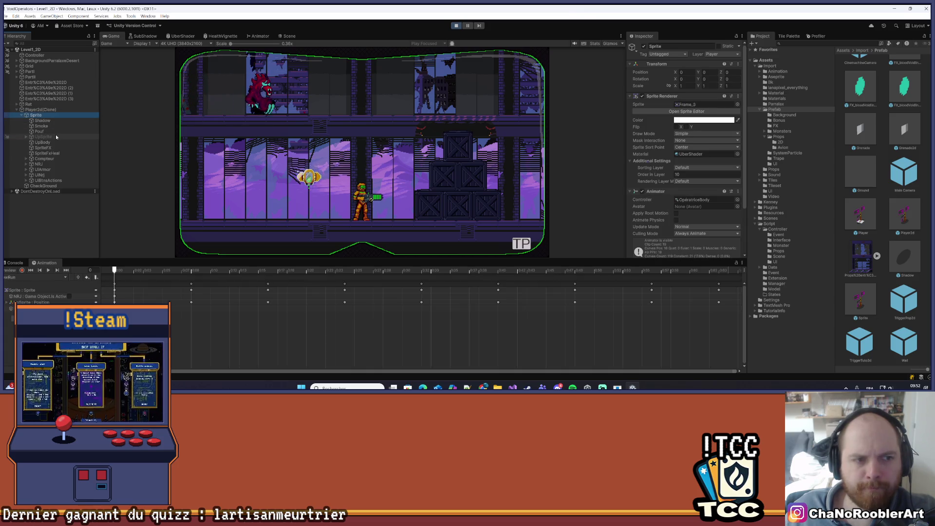
click(56, 136)
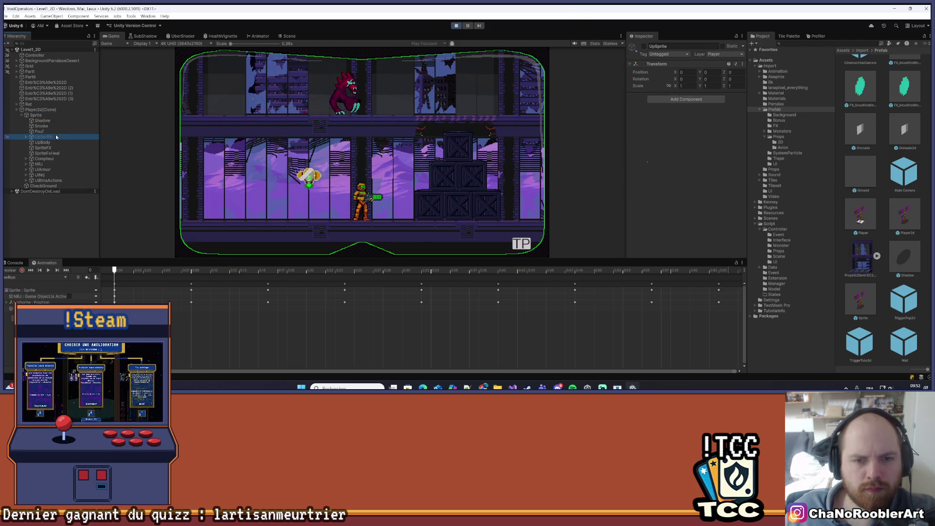
Walk the player right with D, stepping briefly left with A
key(d)
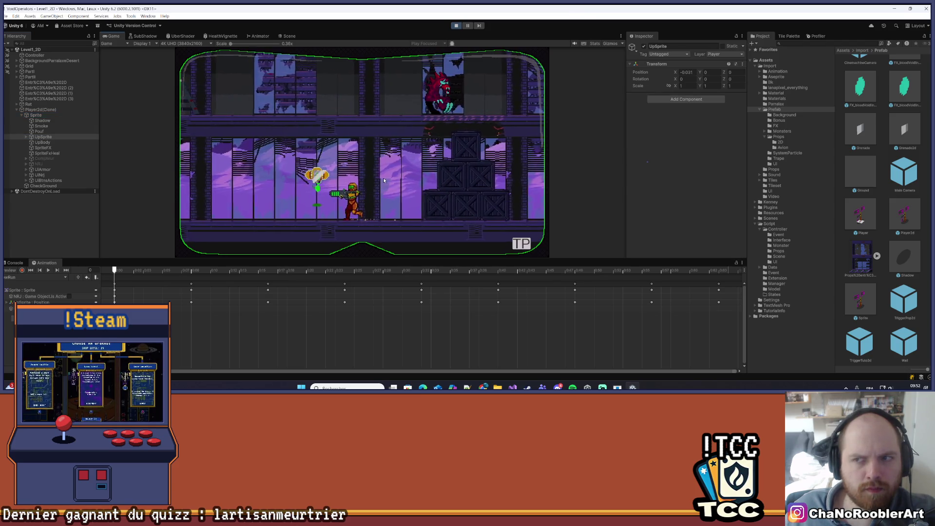
key(d)
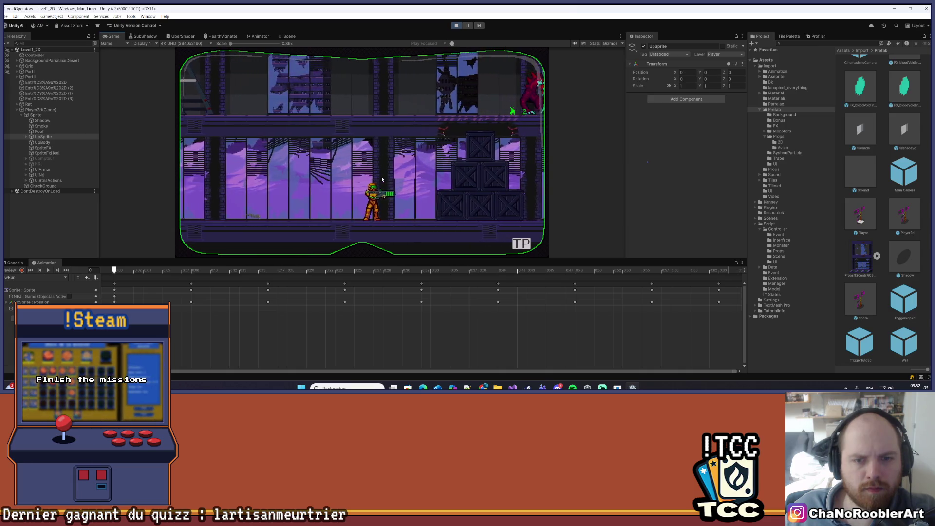
key(a)
key(d)
key(d)
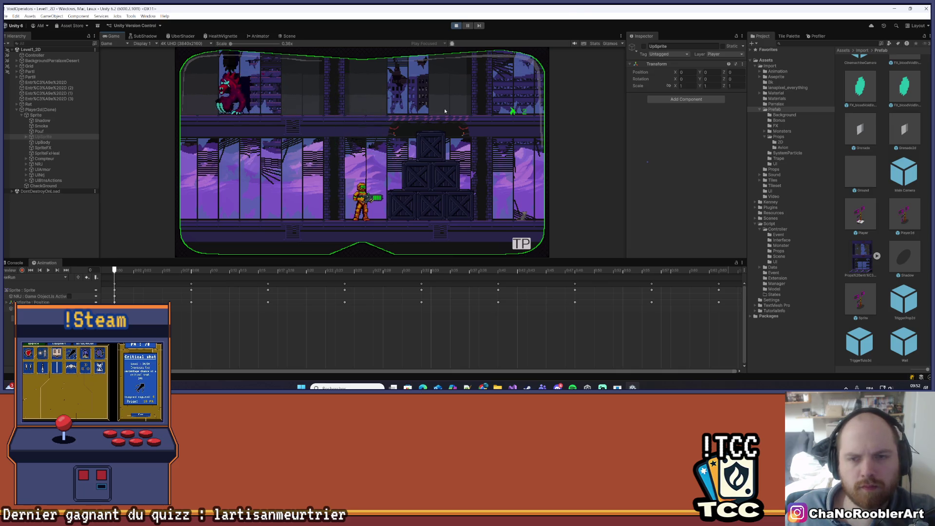
Reload the level from the Mission 1 menu and run the player right toward the saw-gears
key(e)
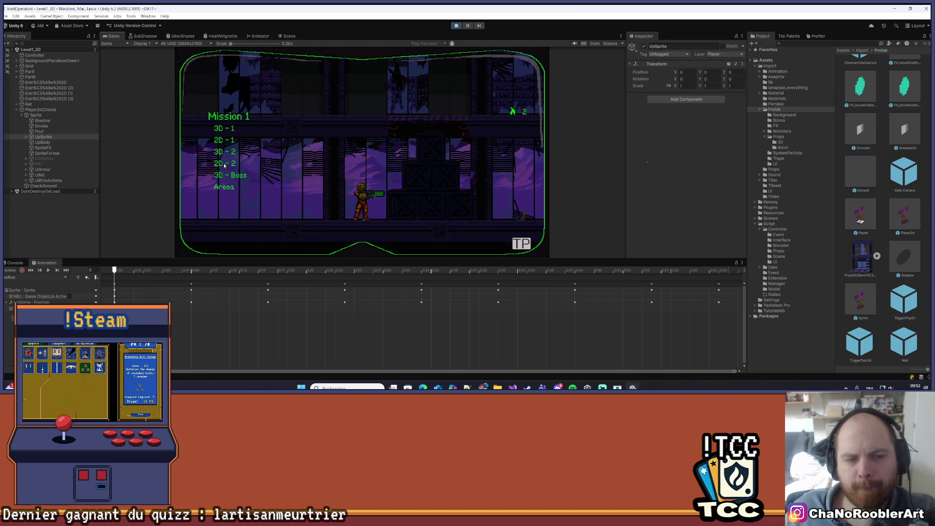
click(247, 152)
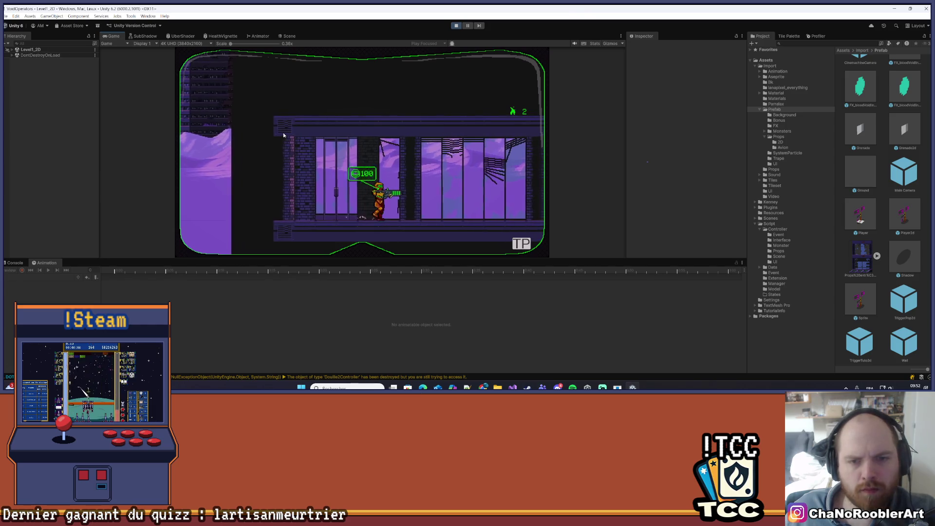
key(d)
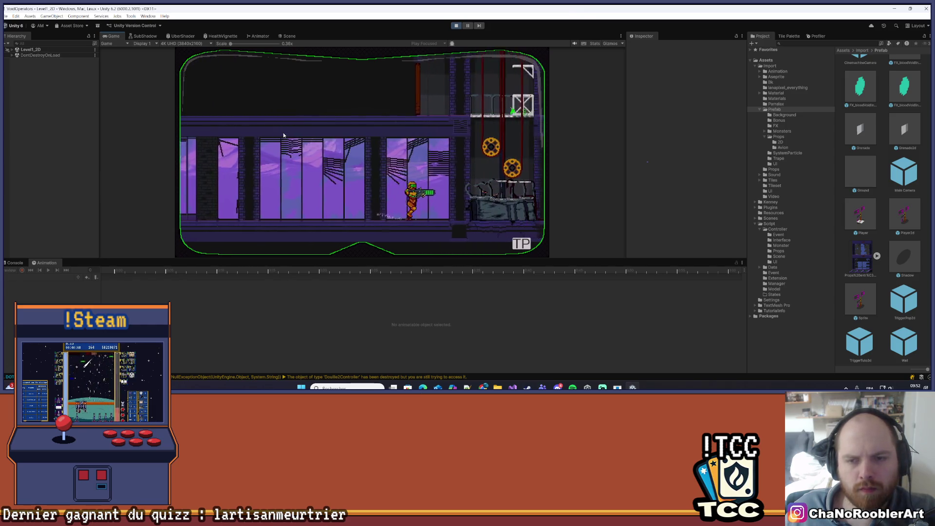
key(d)
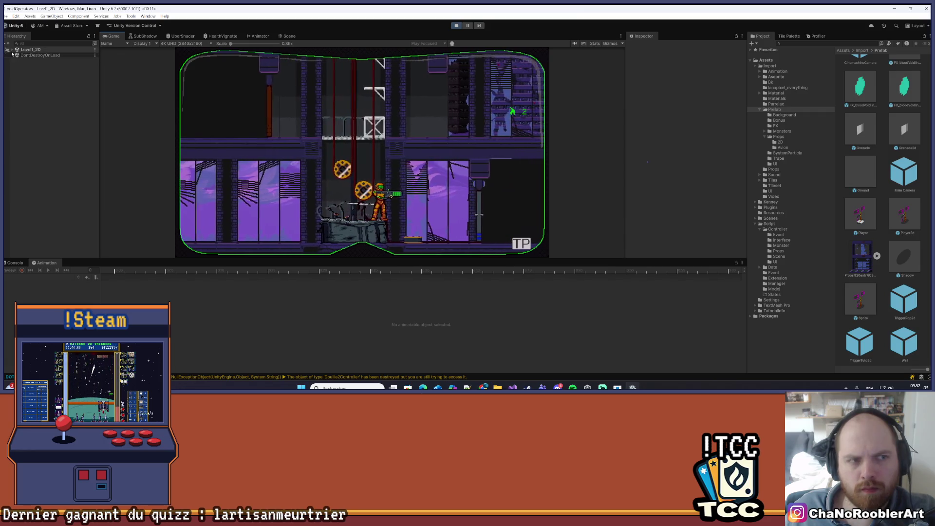
Select the spawned player's UpSprite in Level1_2D to check its position
click(10, 51)
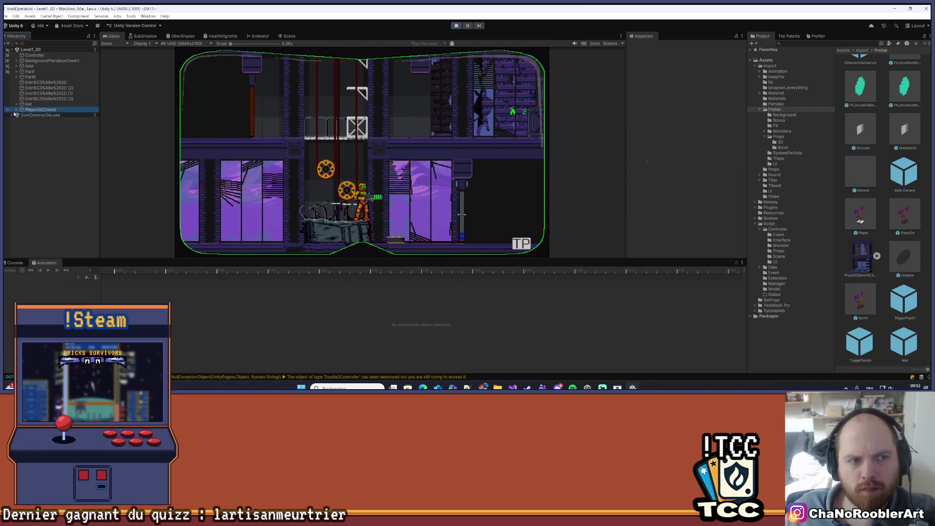
click(40, 115)
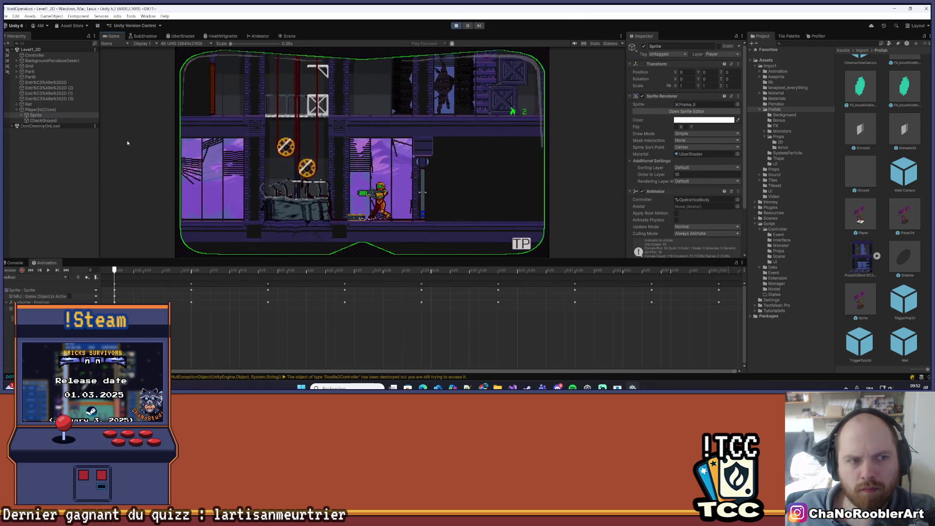
click(22, 115)
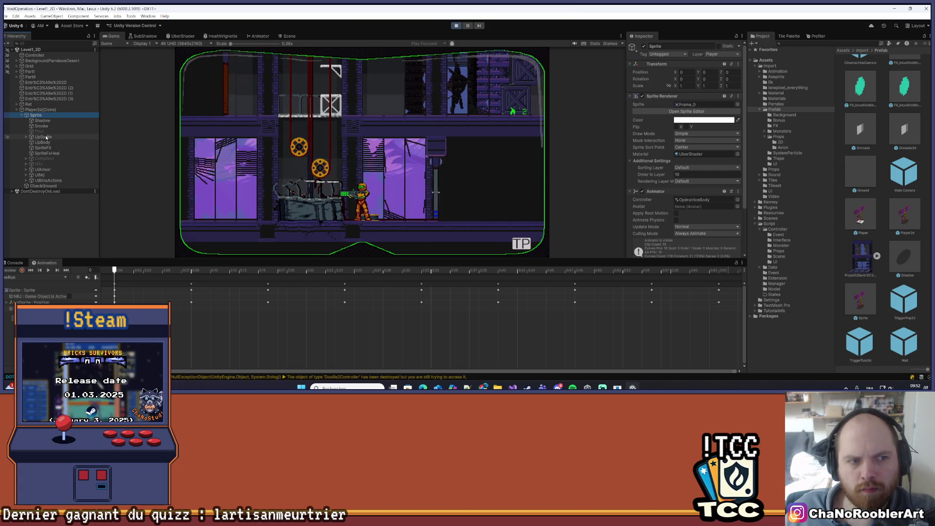
click(43, 137)
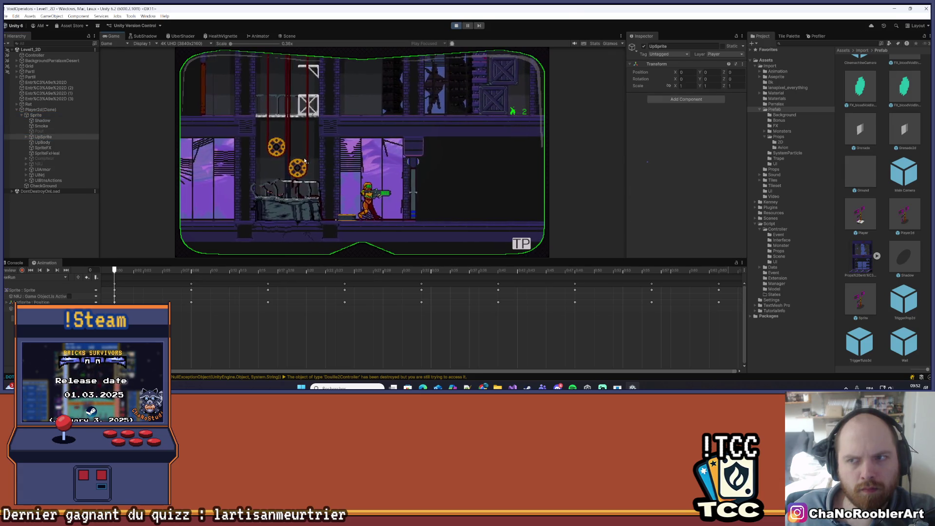
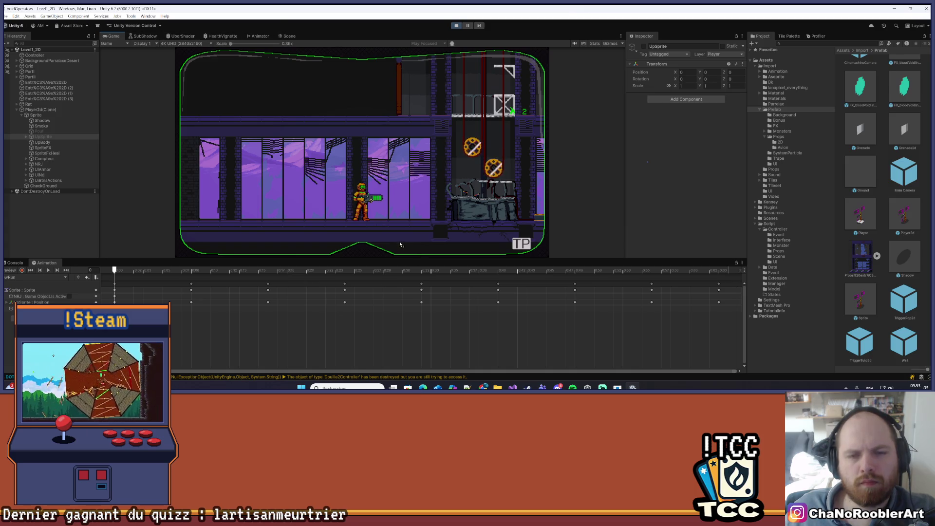
Enlarge the Game view, maximize the Scene tab, then restore the side-by-side Game/Scene layout
drag(359, 260, 361, 314)
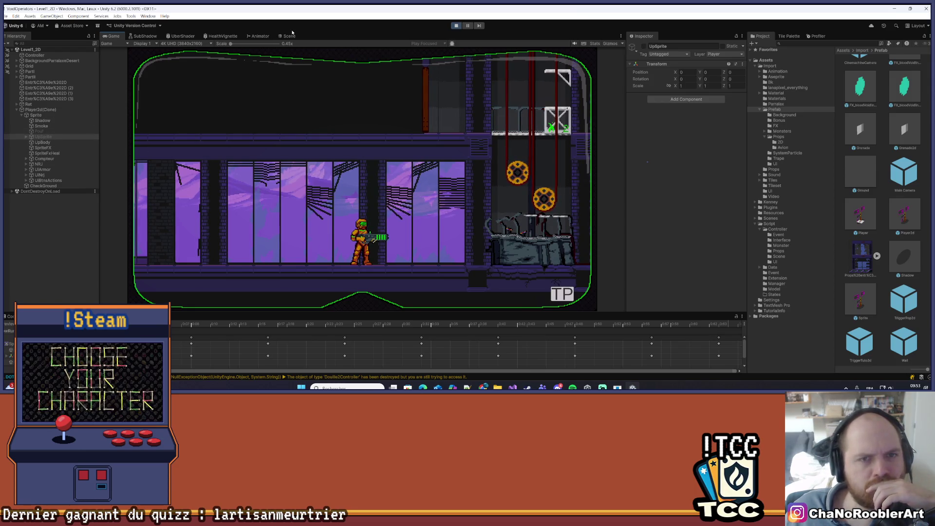
double_click(52, 138)
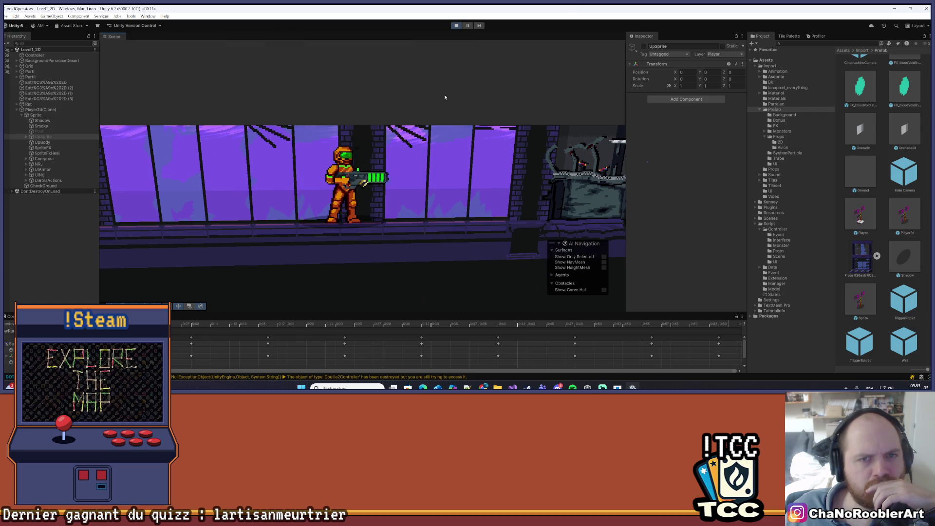
key(shift+space)
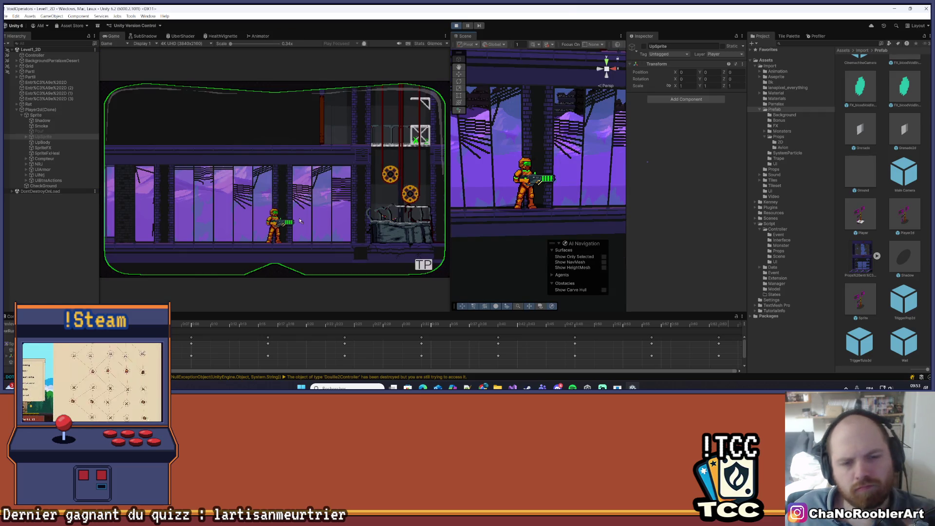
Walk the player right and left with D and A in Play mode
key(d)
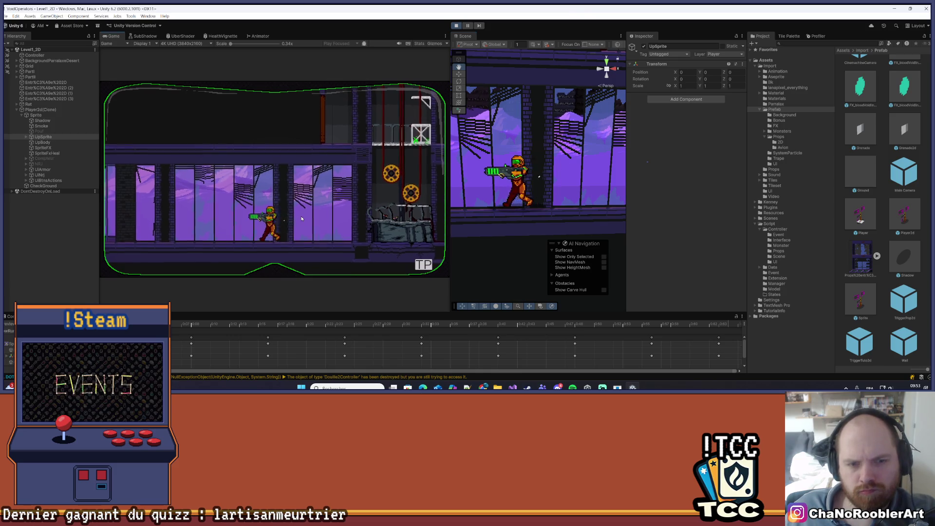
key(a)
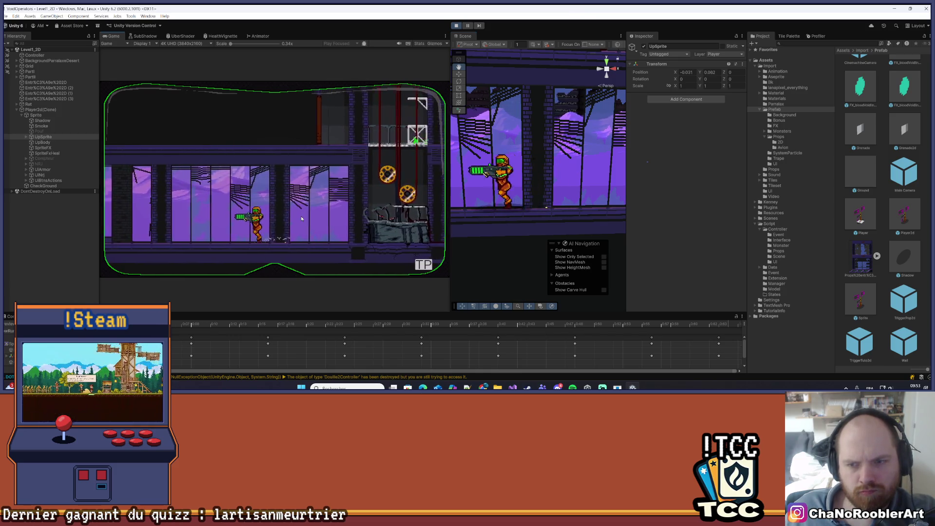
key(d)
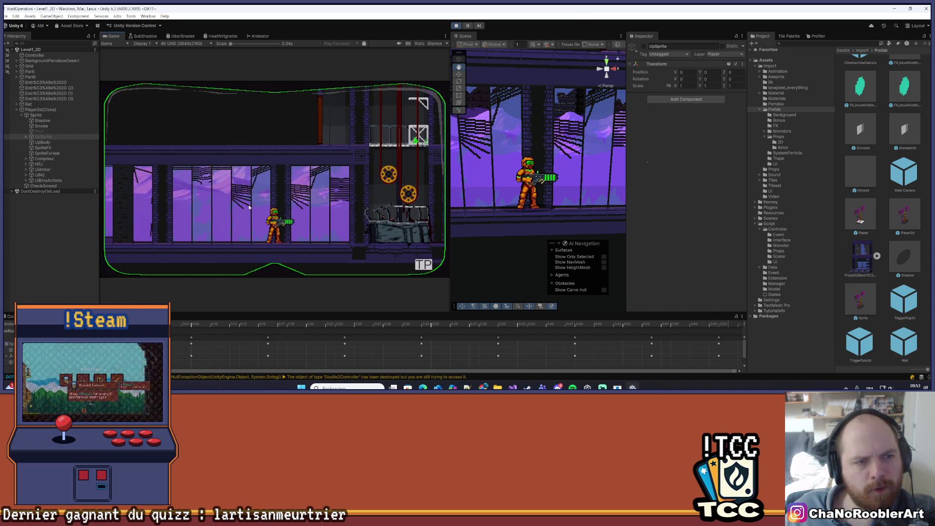
key(a)
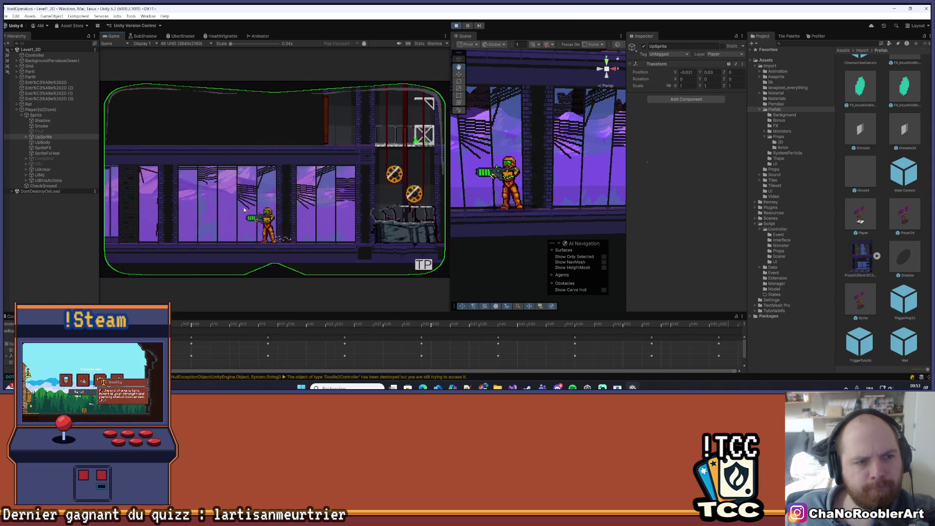
key(d)
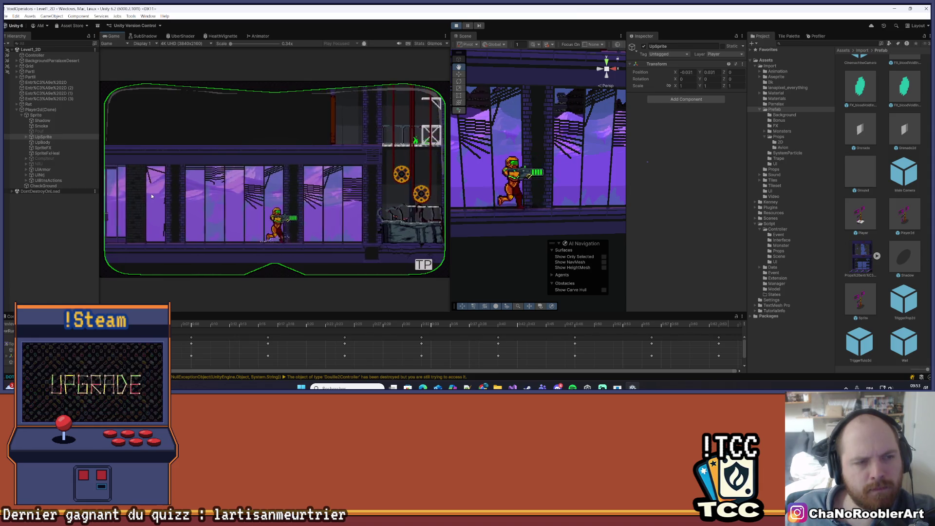
Inspect Sprite, UpSprite and UpBody, then expand UpSprite and Sprite_arm in the Hierarchy
click(41, 116)
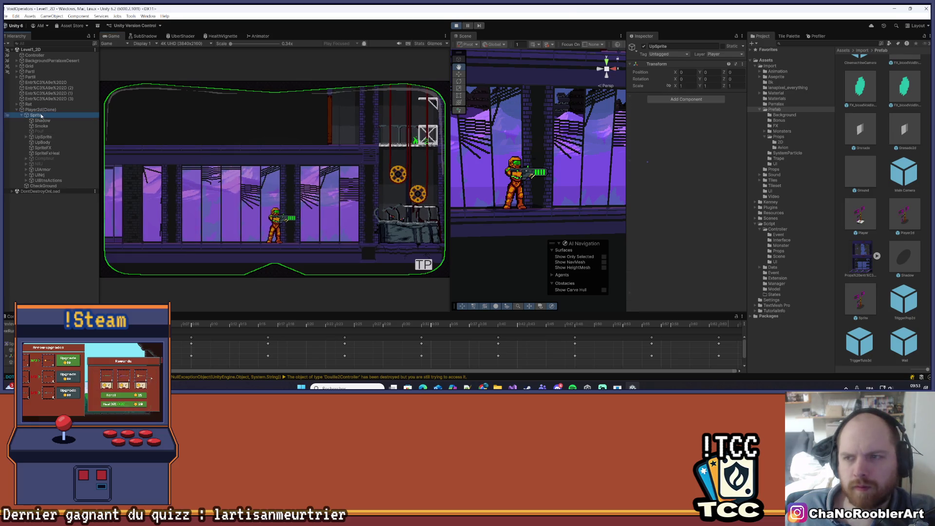
click(42, 138)
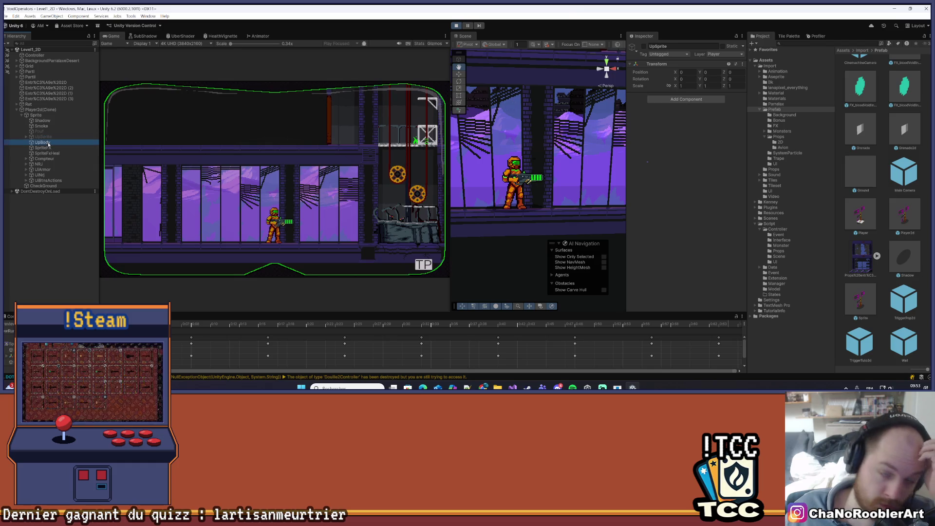
click(43, 142)
click(23, 137)
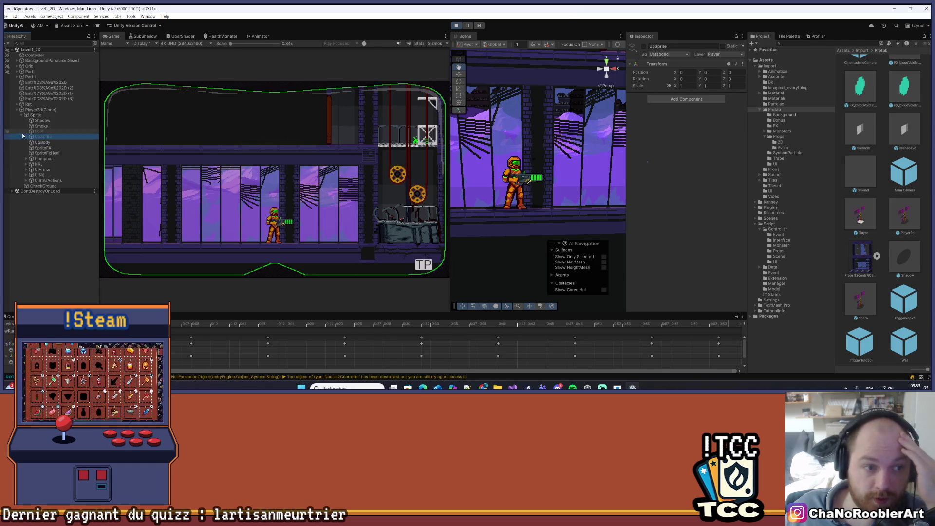
click(26, 137)
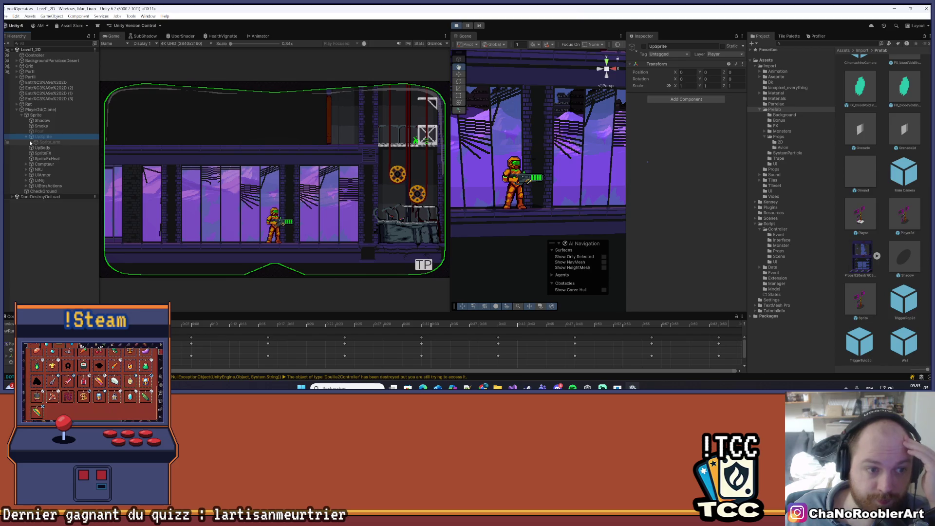
click(31, 142)
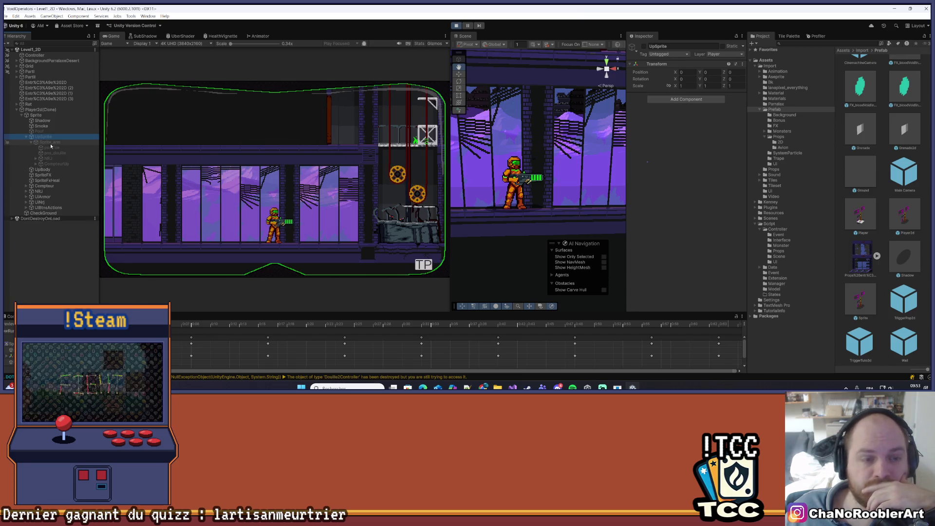
Select Sprite_arm and walk the player left and right with the arrow keys to check arm aiming
click(51, 142)
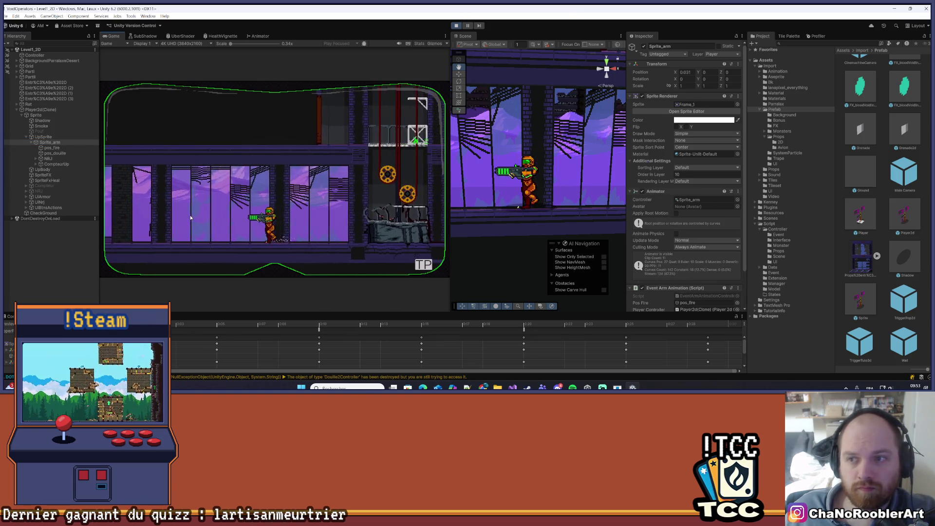
key(Left)
key(Left)
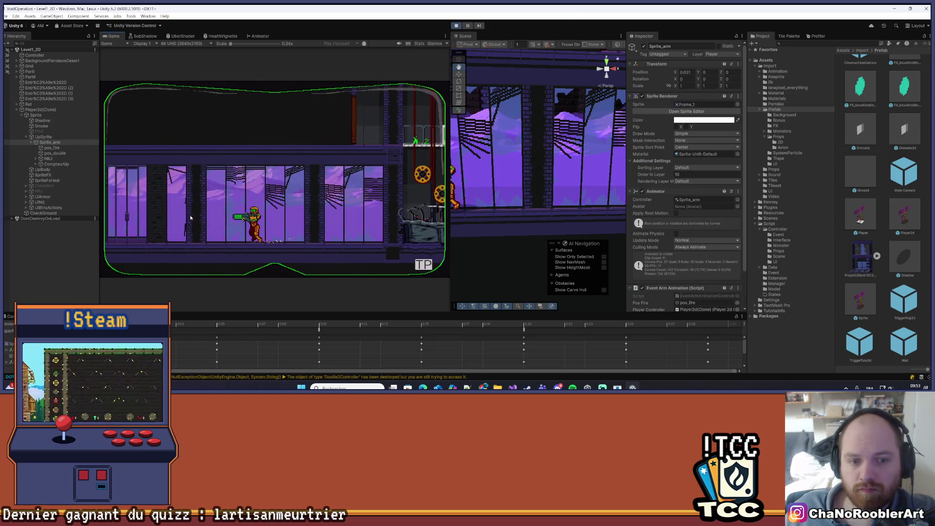
key(Right)
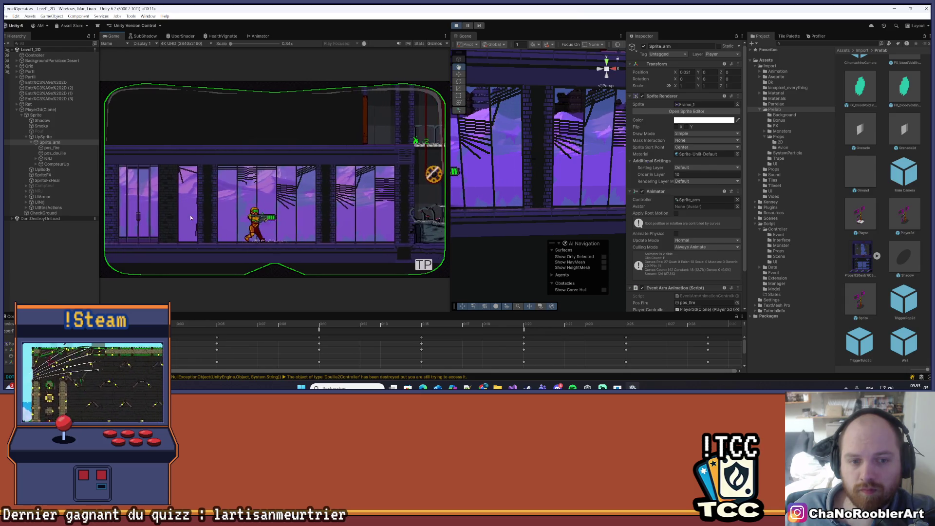
key(Right)
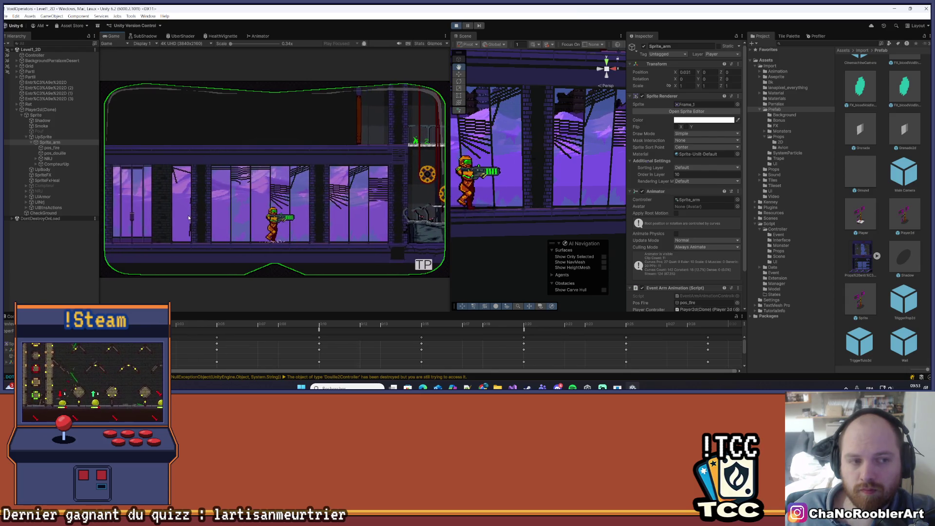
key(Left)
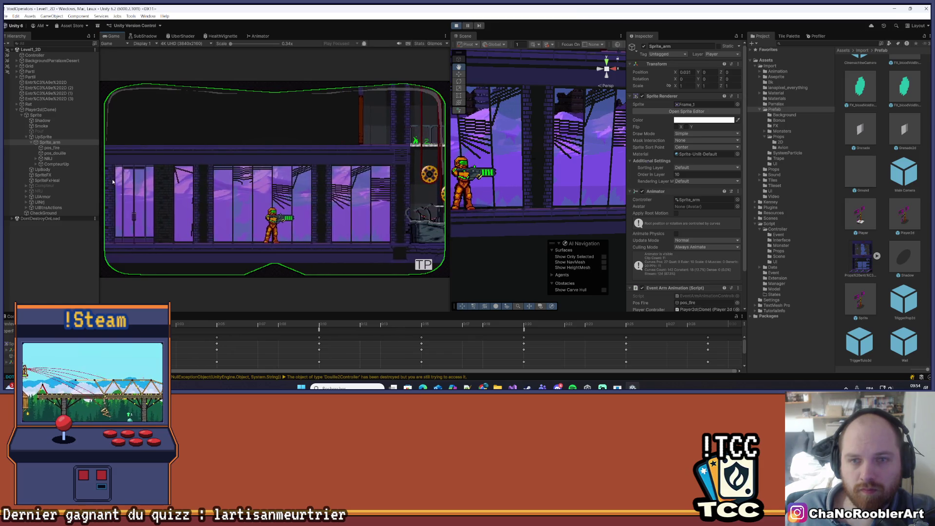
click(41, 136)
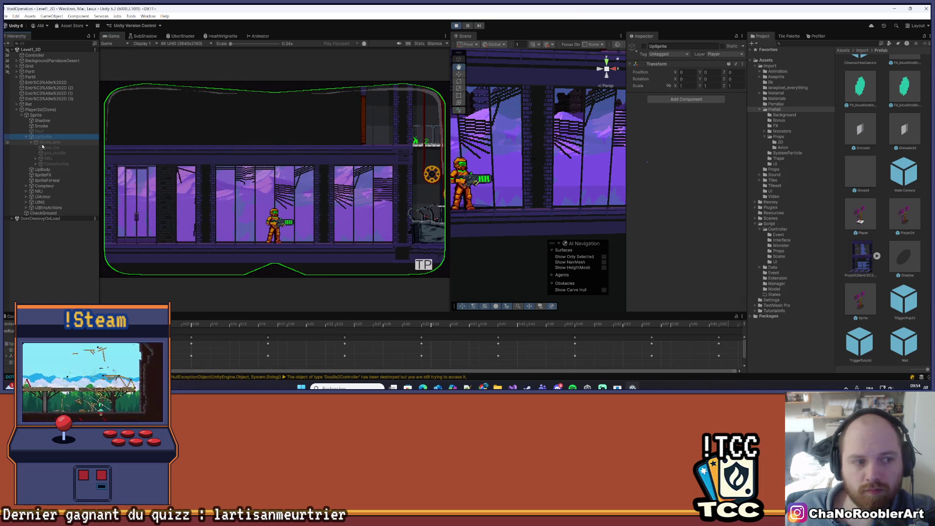
click(43, 143)
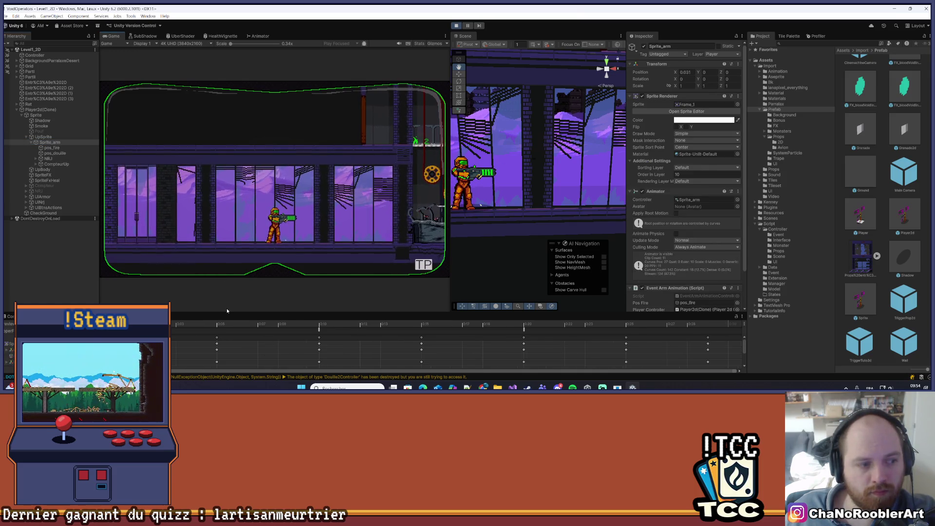
Pause with Escape, choose Retry, and reload Mission 1 from the mission list
key(Escape)
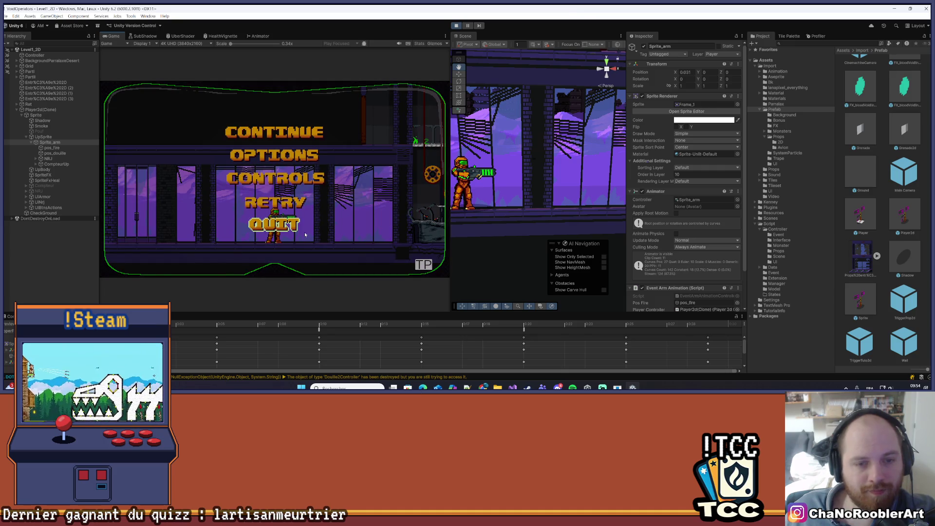
click(272, 170)
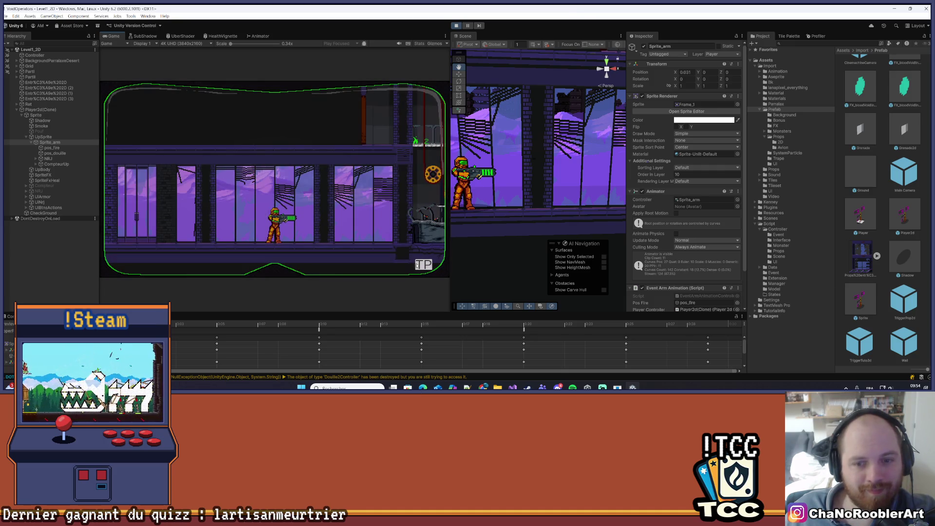
click(152, 190)
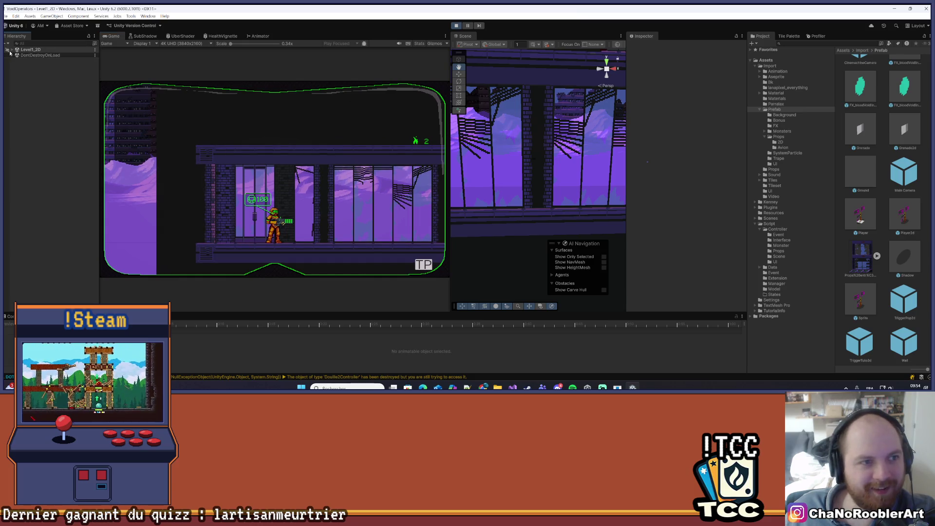
Expand Level1_2D and the player's Sprite object, then inspect UpSprite and Sprite_arm
click(10, 50)
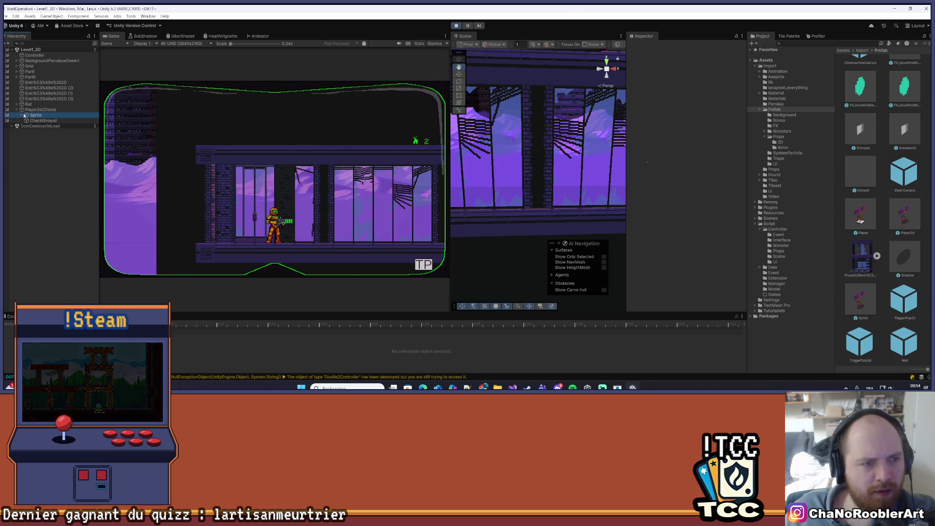
click(24, 115)
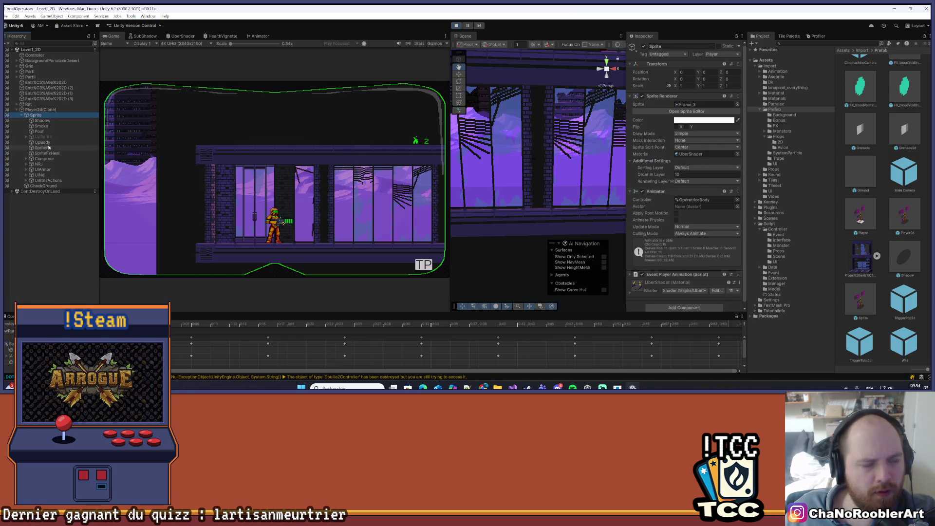
click(23, 138)
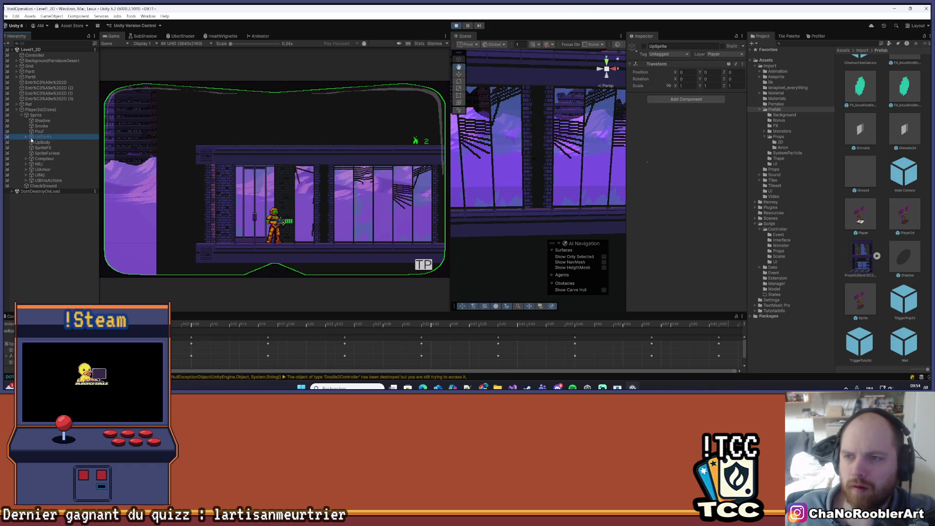
click(43, 143)
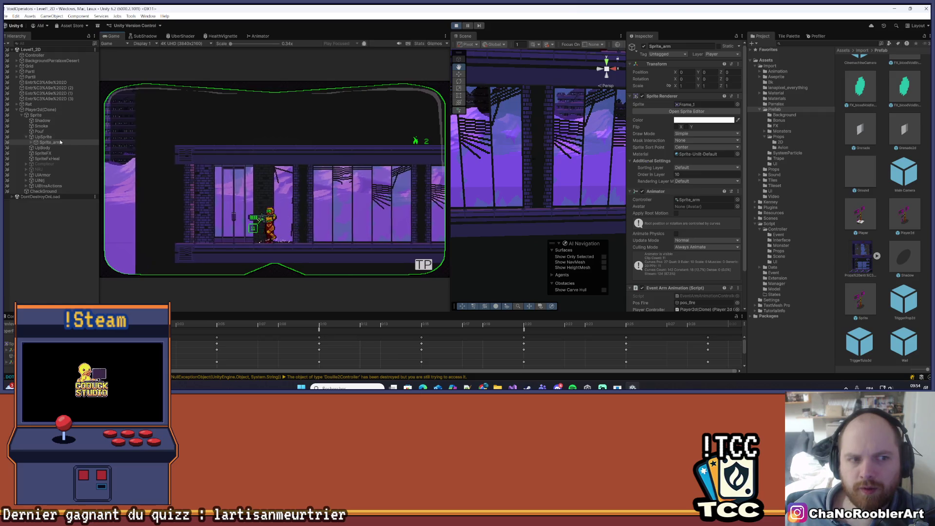
click(56, 139)
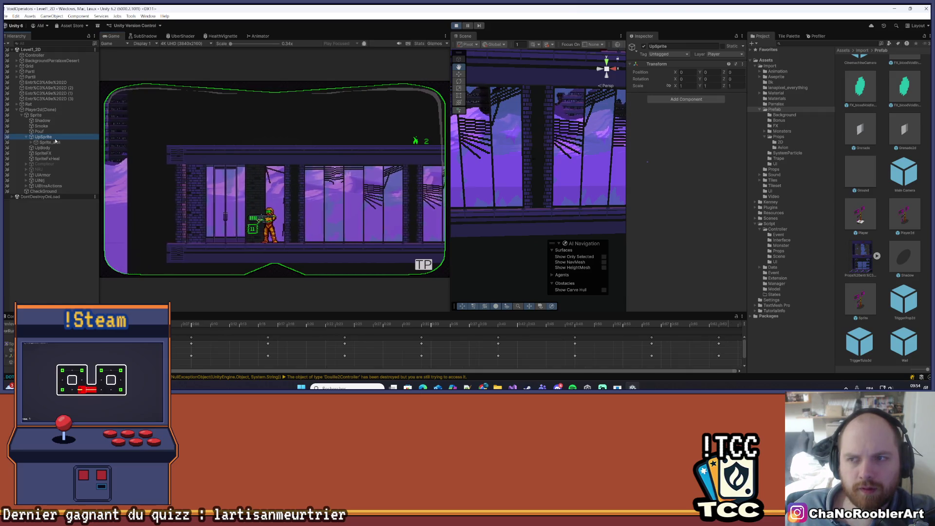
click(54, 142)
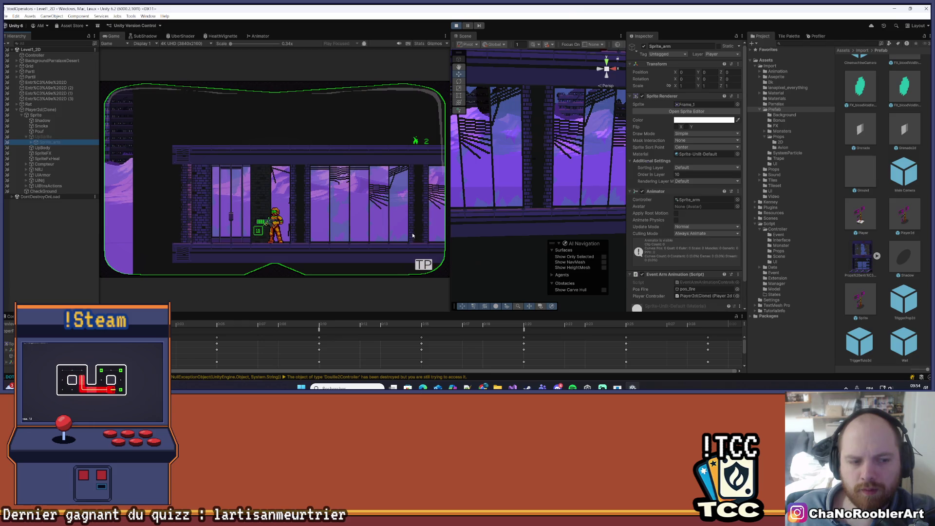
Walk the player right through the corridor and back left while checking UpSprite and Sprite_arm
key(d)
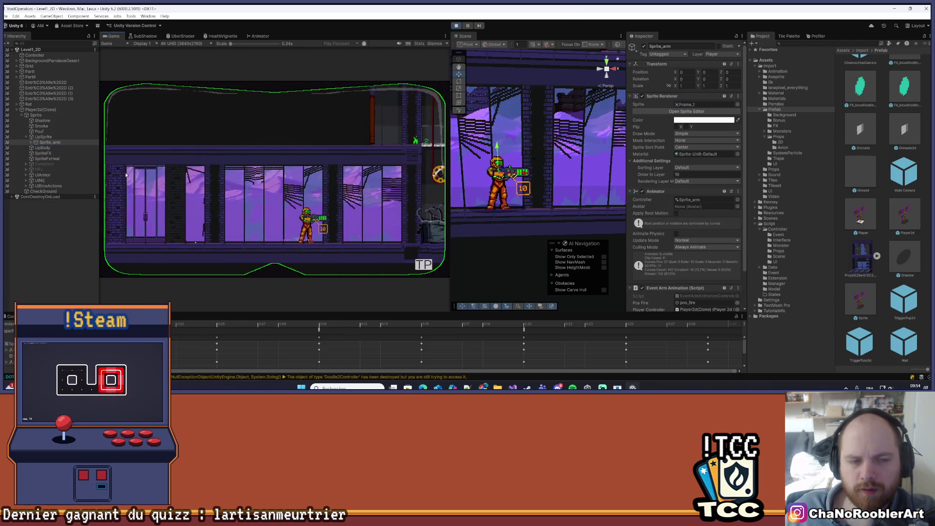
click(51, 139)
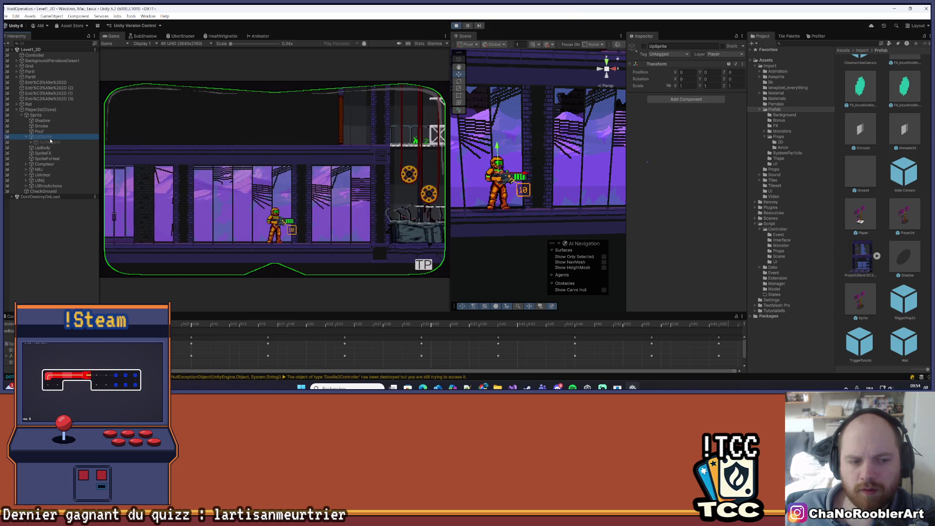
click(51, 142)
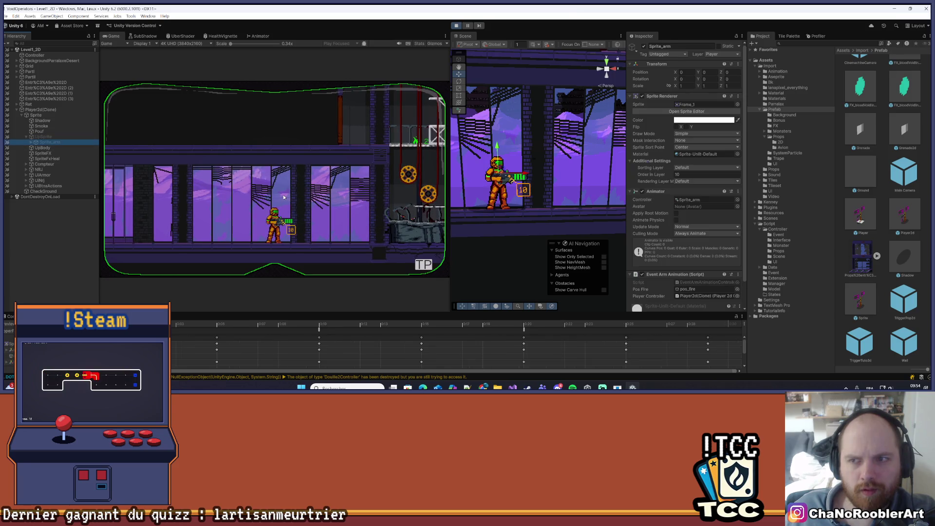
key(d)
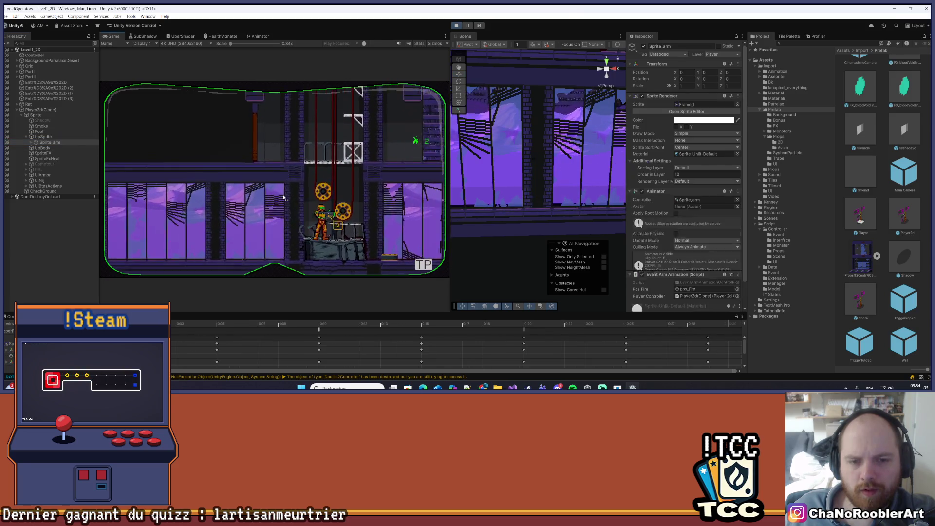
key(a)
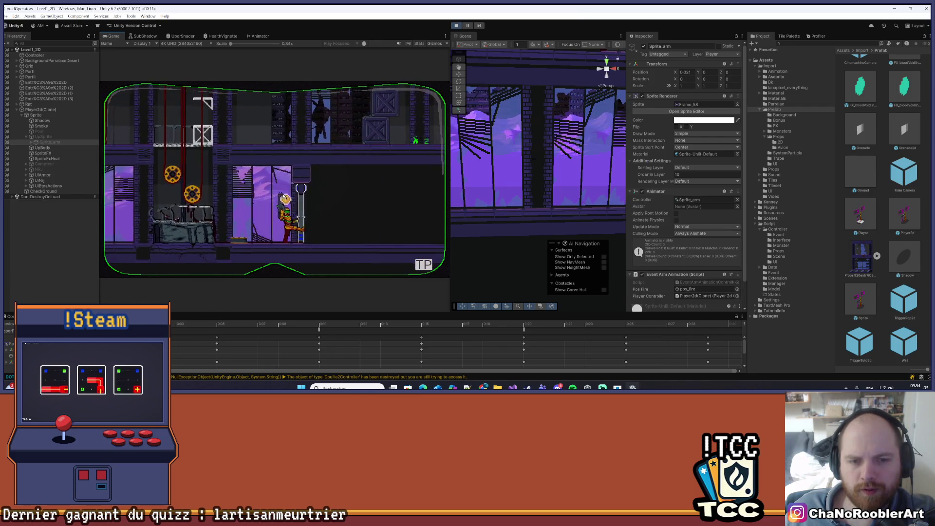
key(a)
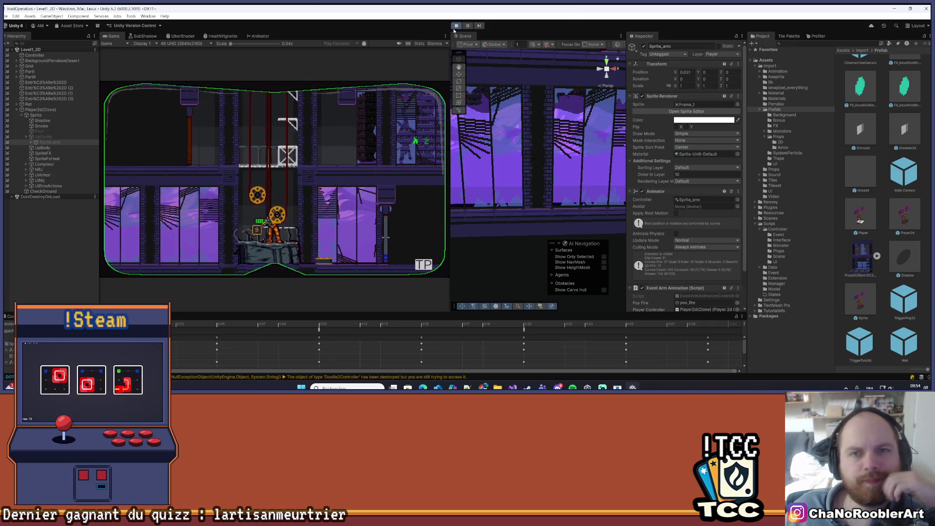
Stop Play mode, dismiss the save-changes prompt, restart Play, and open the Sprite prefab
click(455, 26)
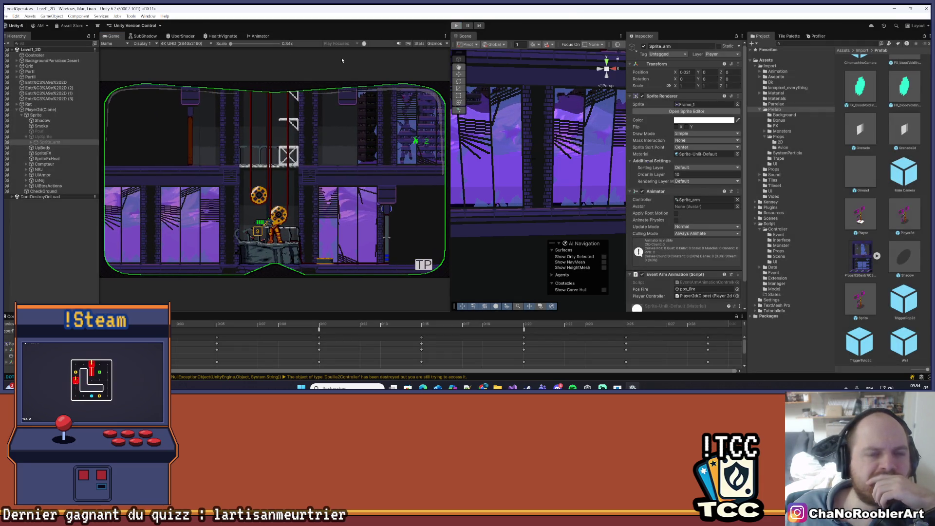
click(526, 154)
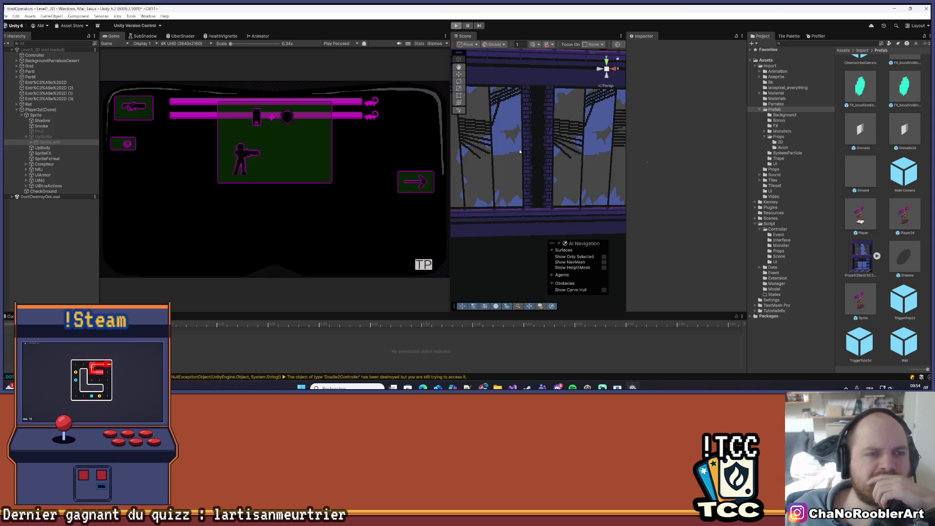
click(455, 25)
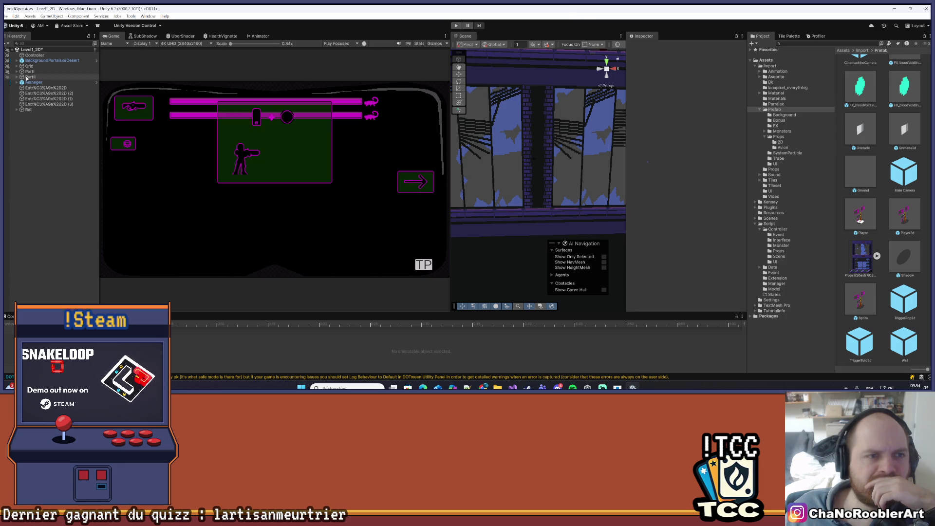
scroll(down, 3)
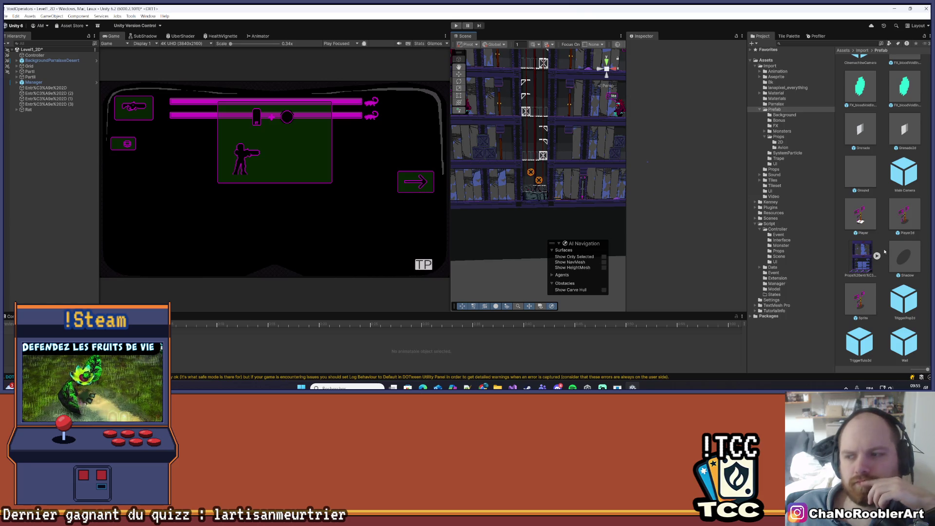
double_click(860, 298)
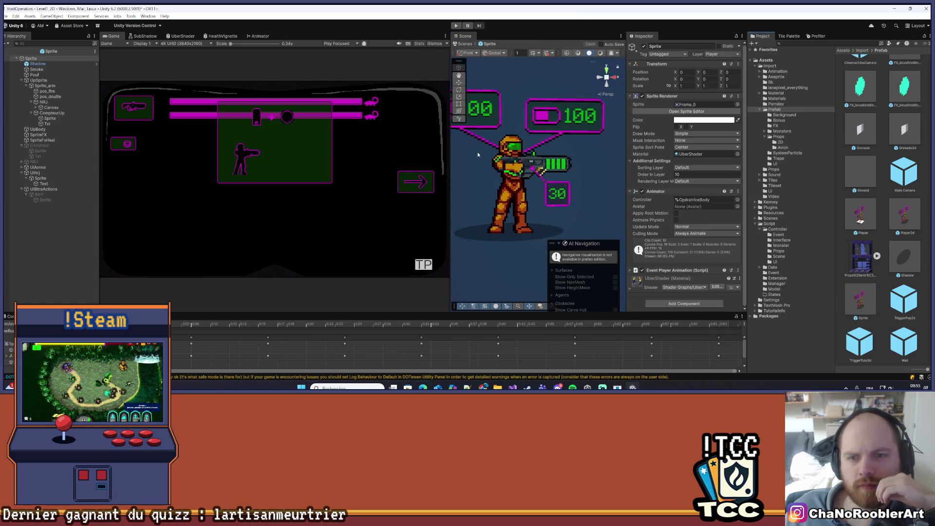
Widen the Scene view and enlarge the Animation timeline panel
drag(450, 174, 307, 174)
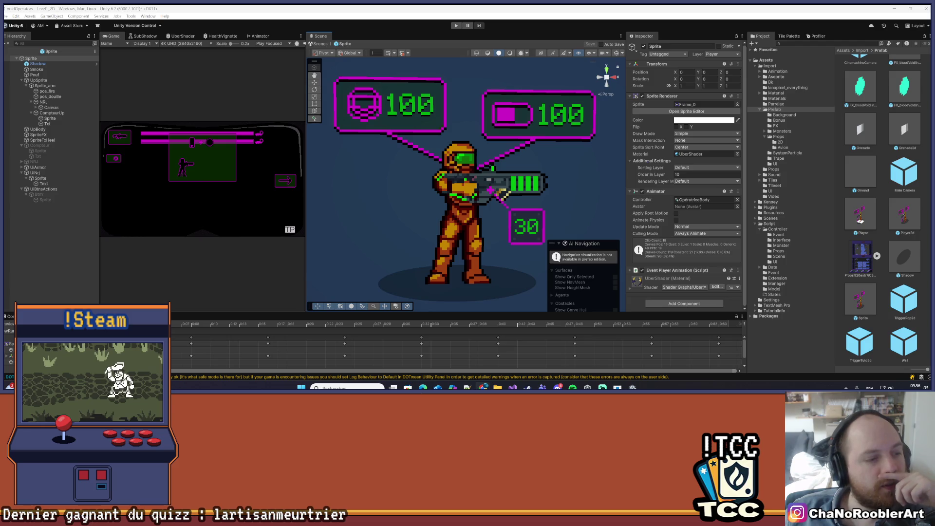
scroll(down, 3)
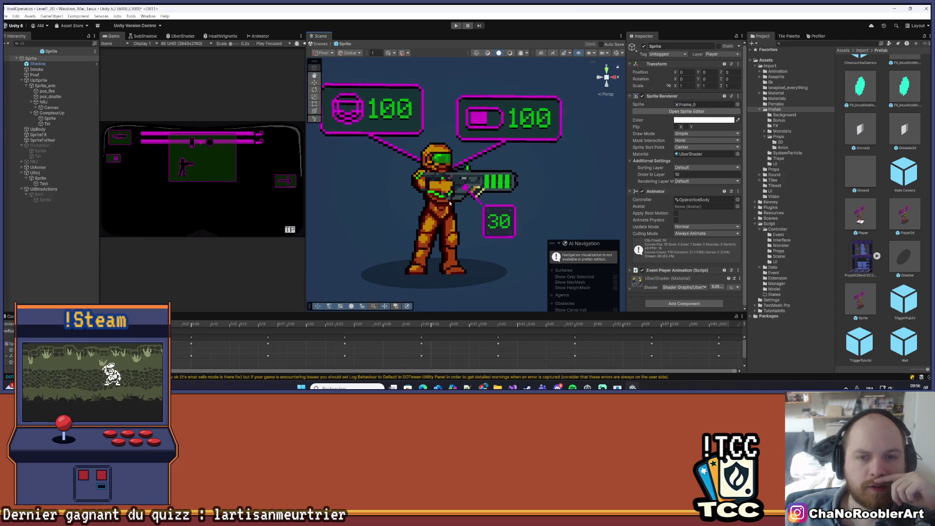
scroll(up, 3)
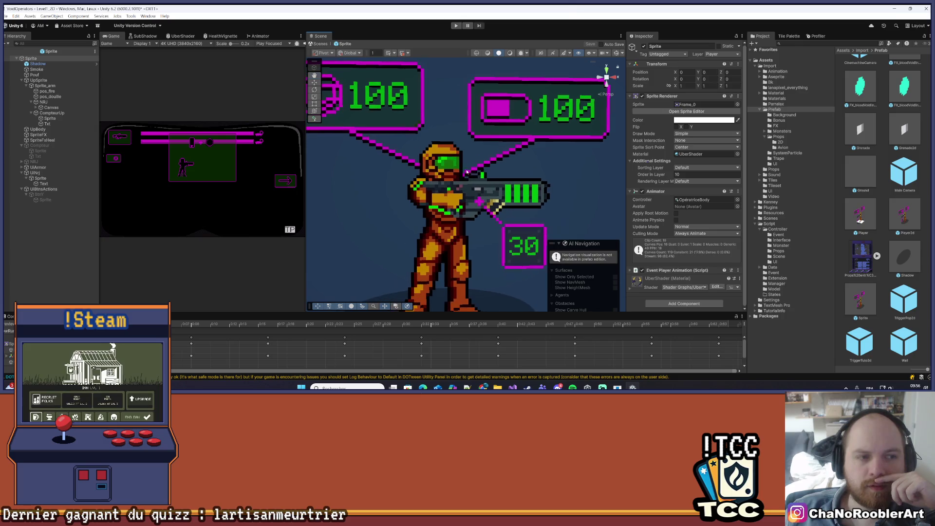
drag(327, 314, 273, 254)
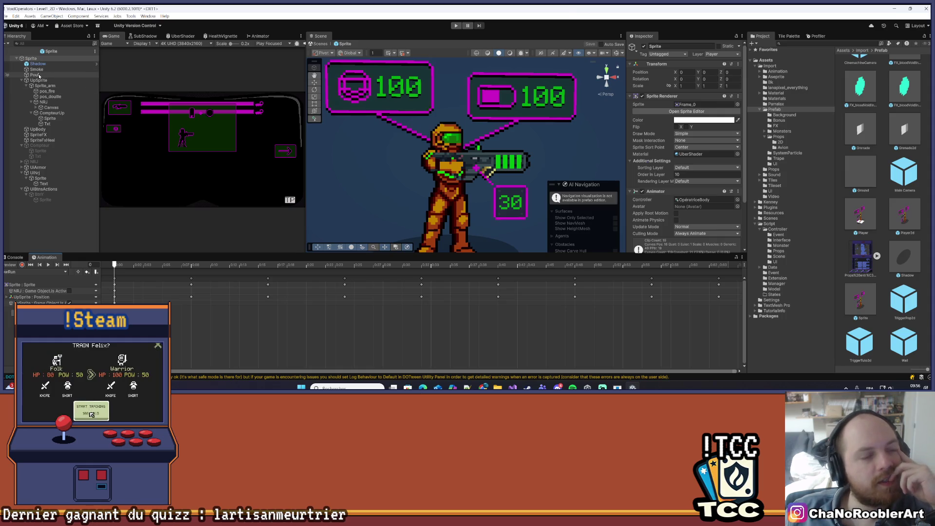
Select UpSprite, play back its current animation clip, and open the clip dropdown
click(40, 80)
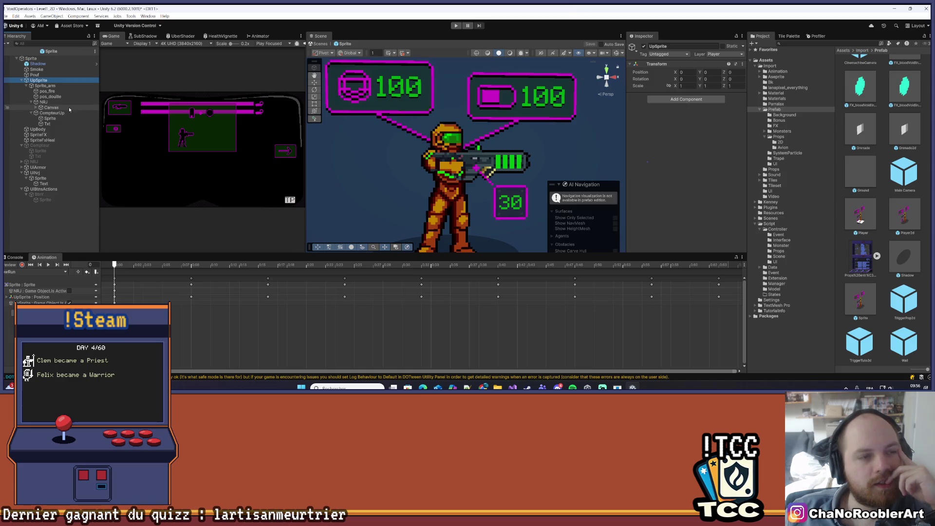
click(53, 271)
click(45, 134)
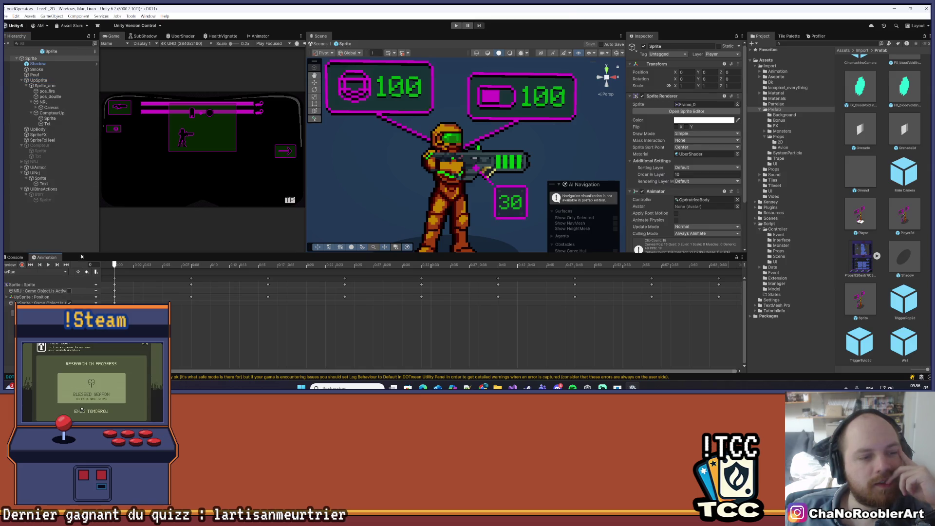
click(39, 80)
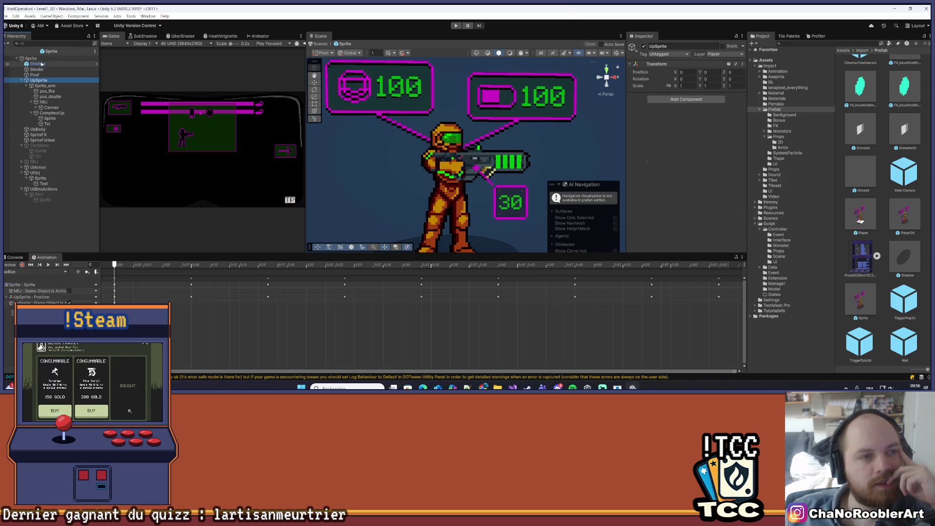
click(41, 58)
click(46, 79)
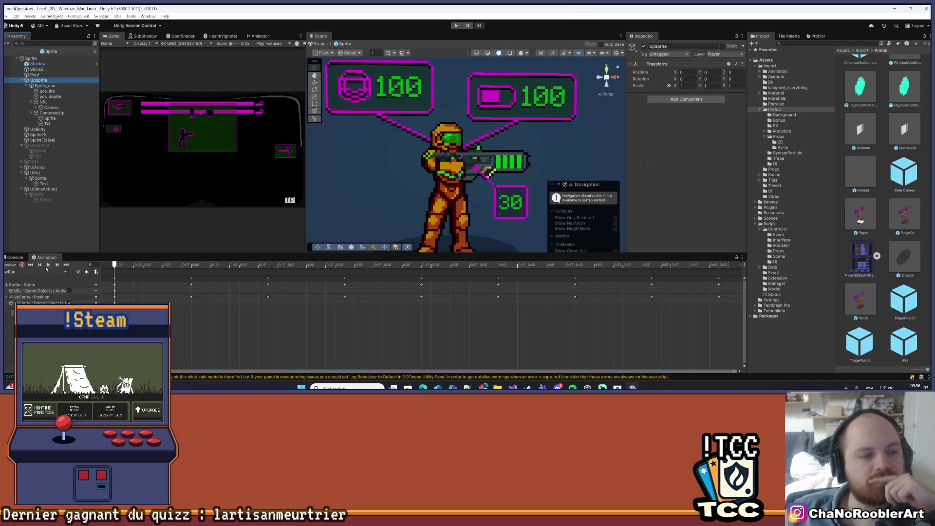
click(48, 265)
click(49, 265)
click(59, 272)
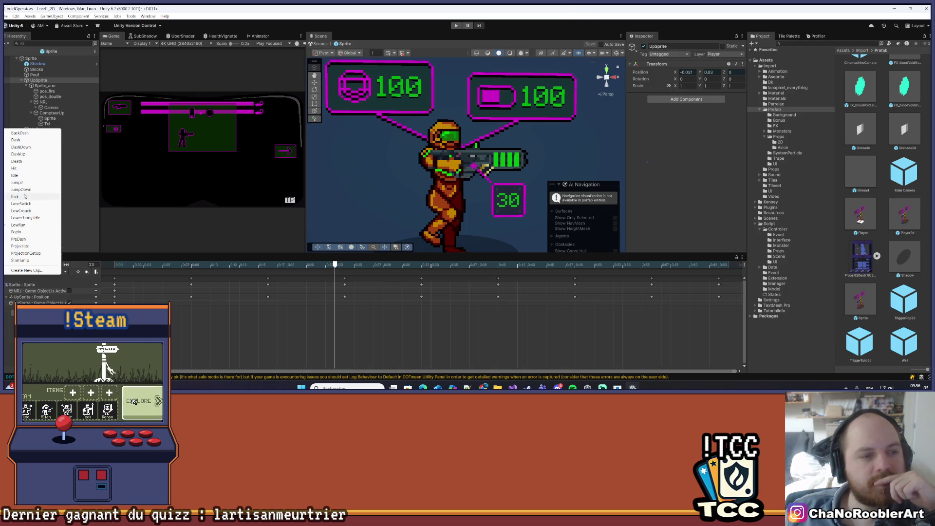
Load the Kick clip, play and stop it, and rewind to its opening pose
click(25, 196)
click(49, 266)
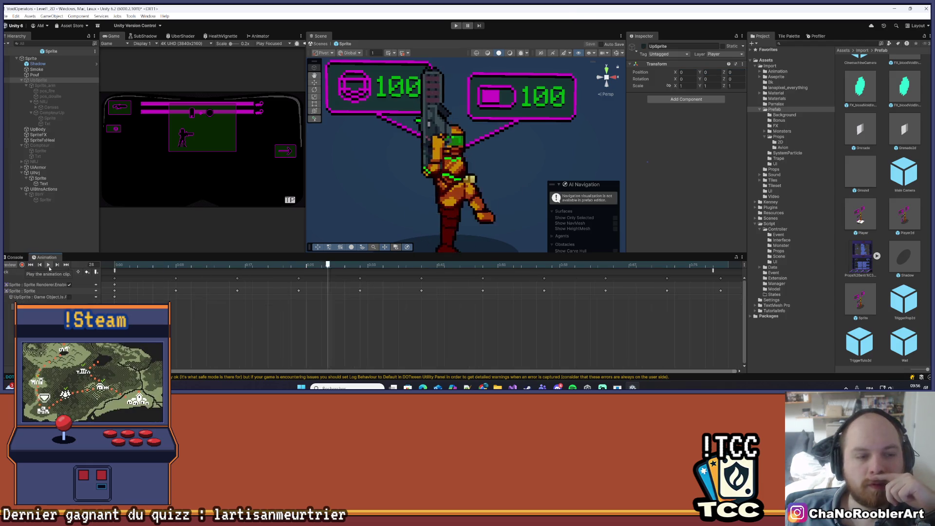
click(49, 266)
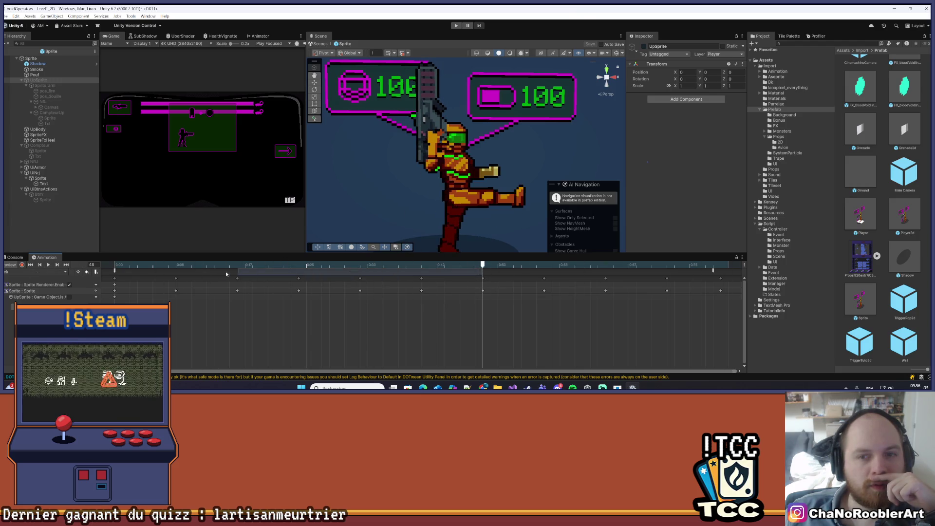
drag(482, 270, 115, 272)
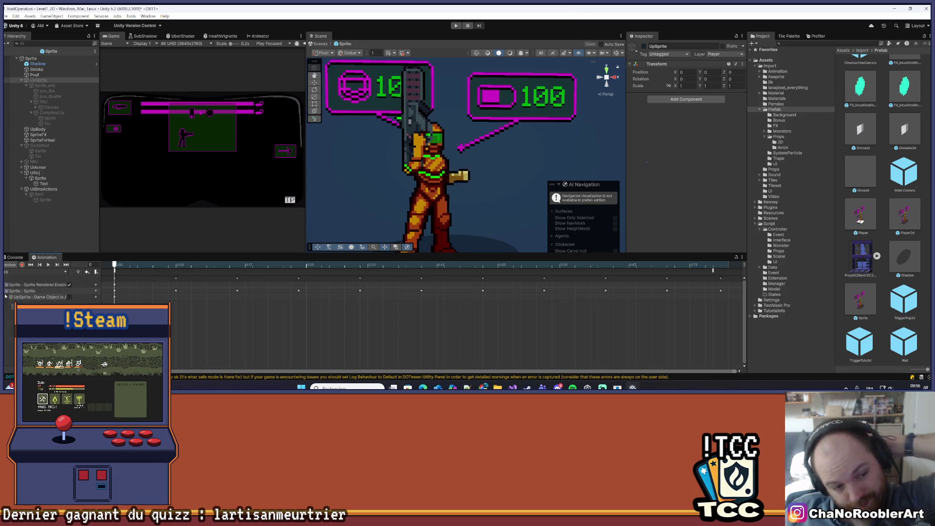
Expand the Sprite : Sprite keyframes, scrub to frame 17, loop playback, then check UpBody and UpSprite
click(7, 290)
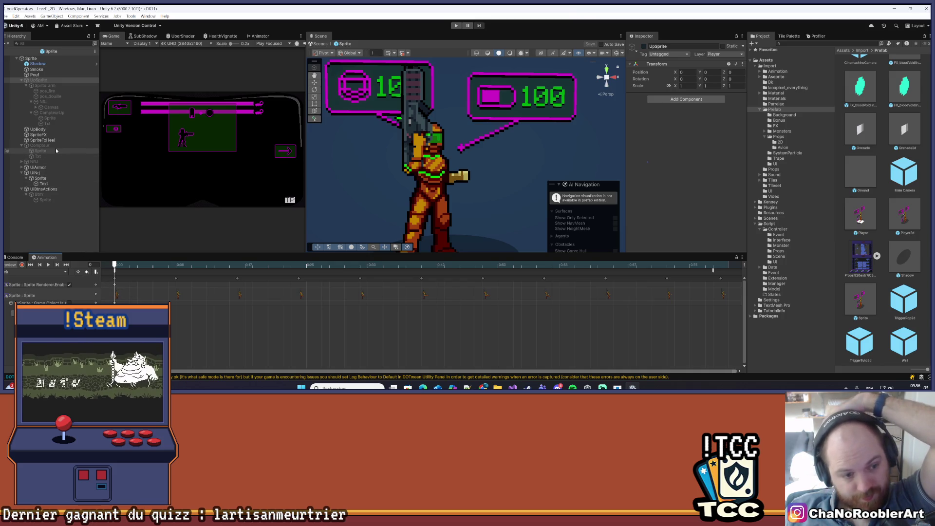
drag(115, 266, 214, 277)
key(space)
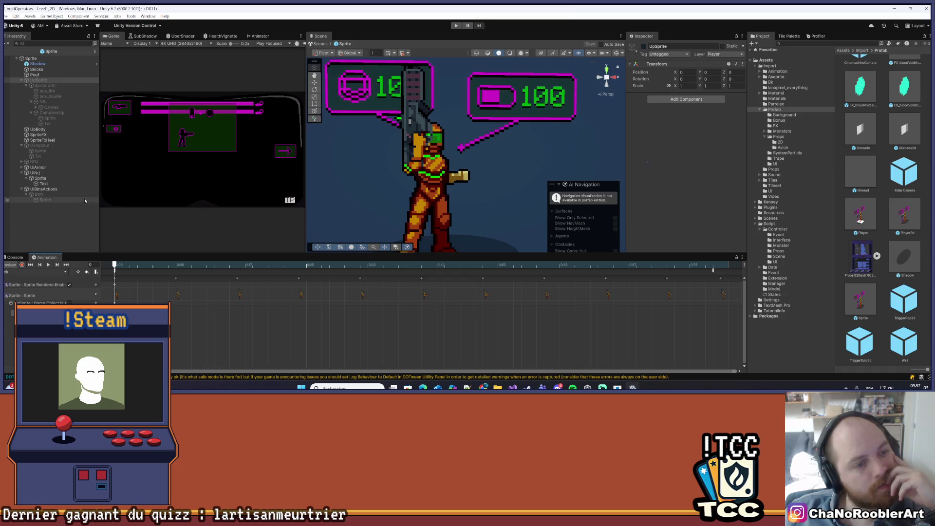
click(57, 130)
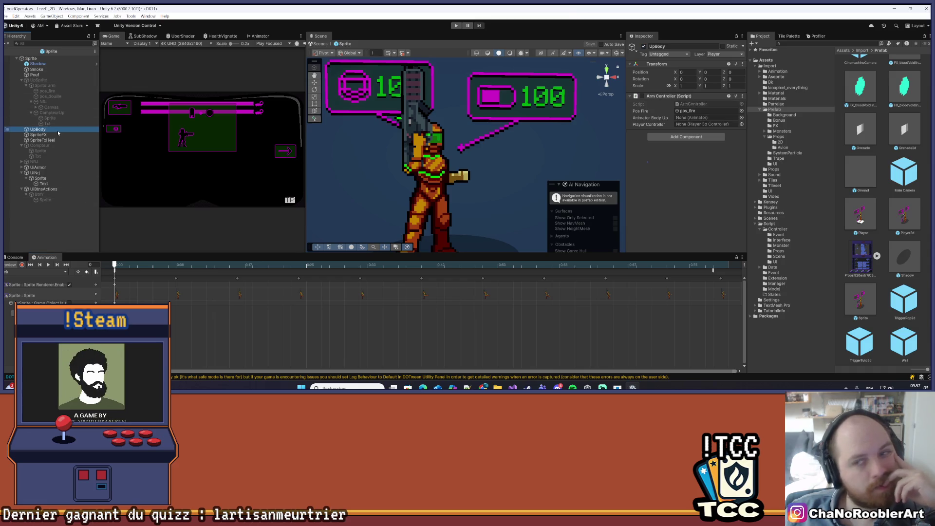
click(41, 80)
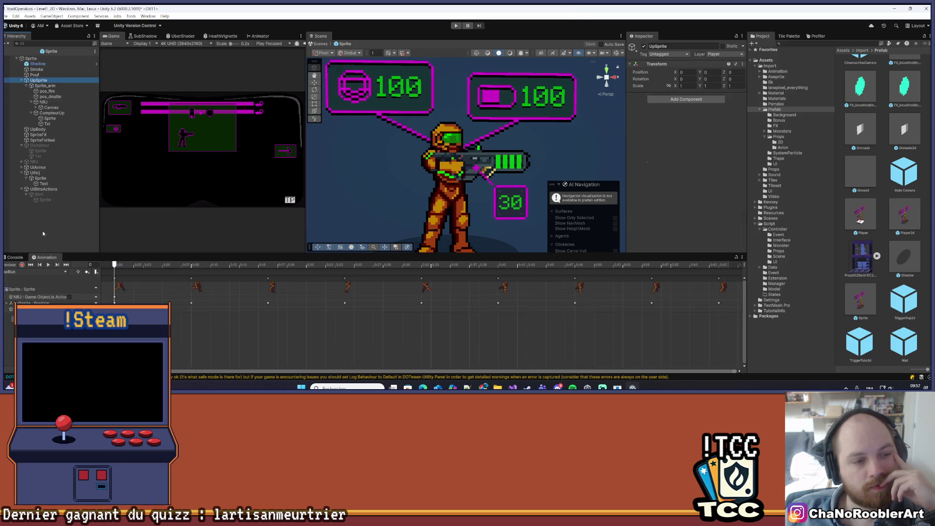
Switch to the Lower body idle clip, start recording, and select UpSprite
click(63, 271)
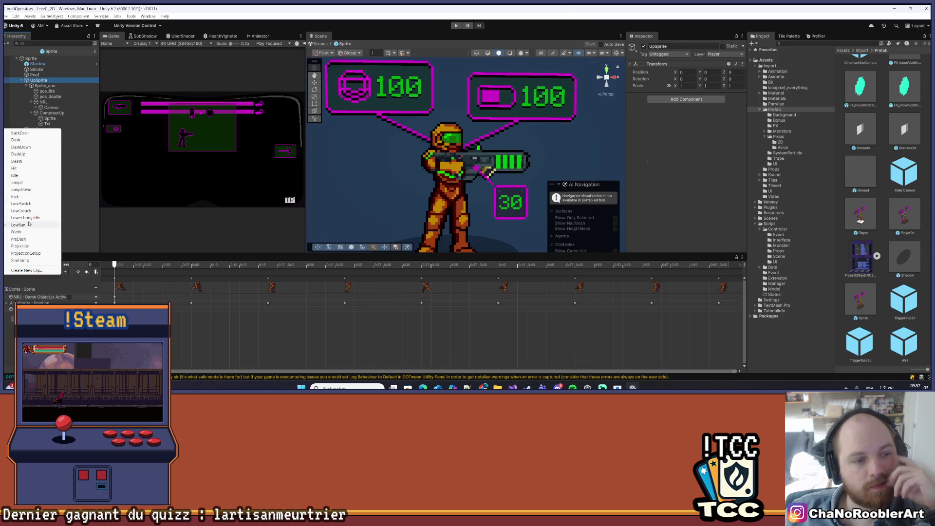
click(29, 218)
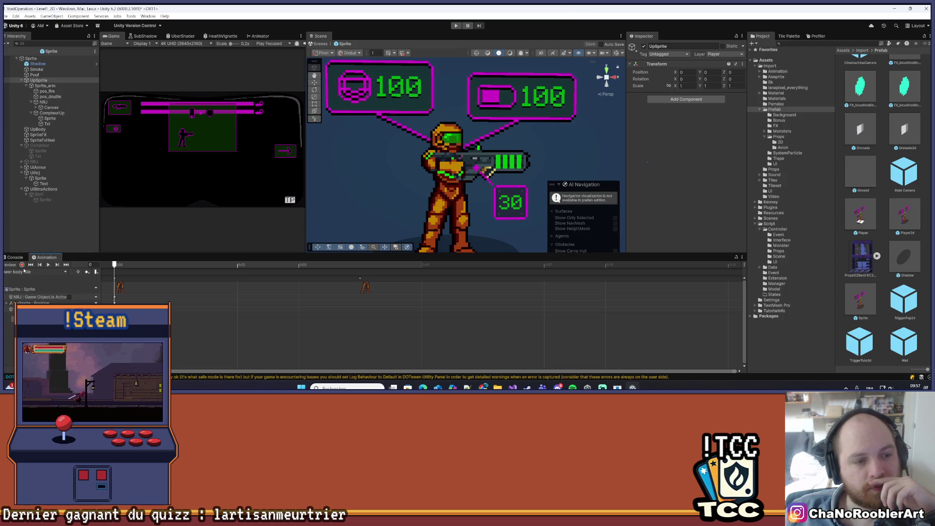
click(22, 264)
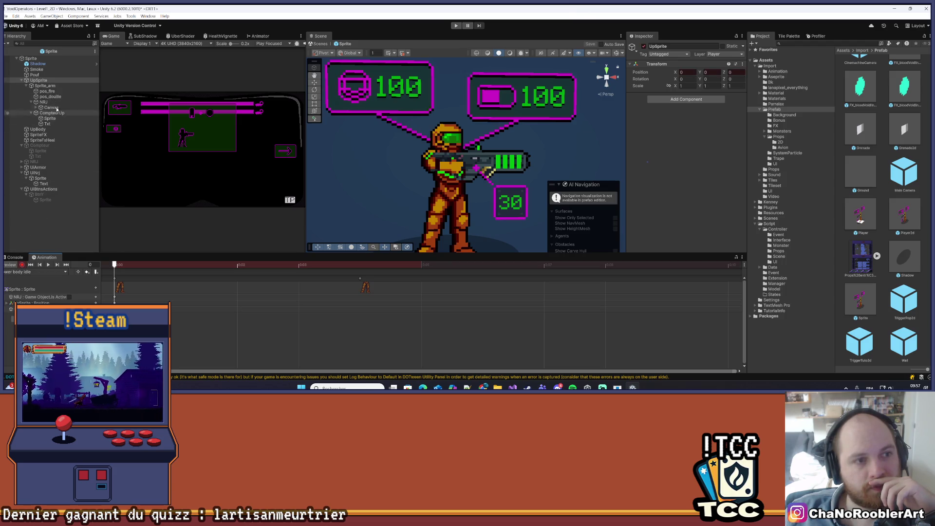
click(48, 85)
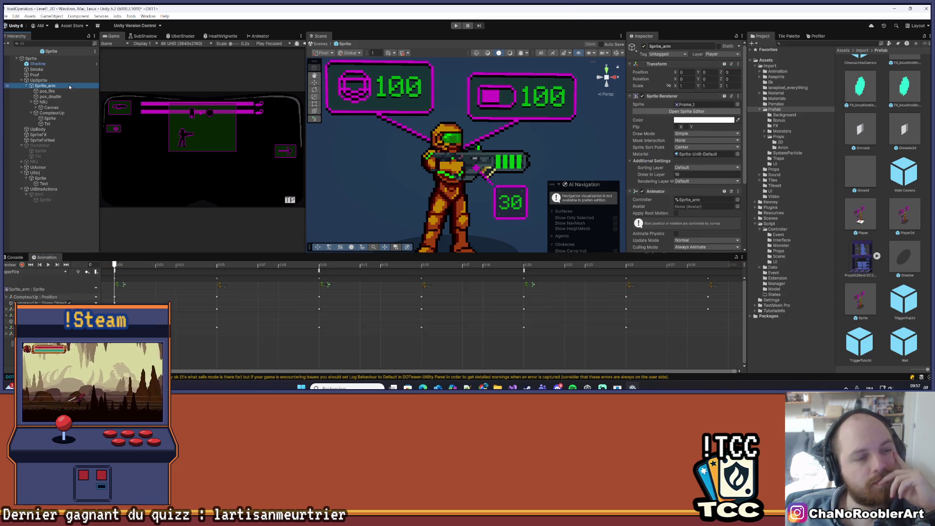
click(63, 81)
click(43, 86)
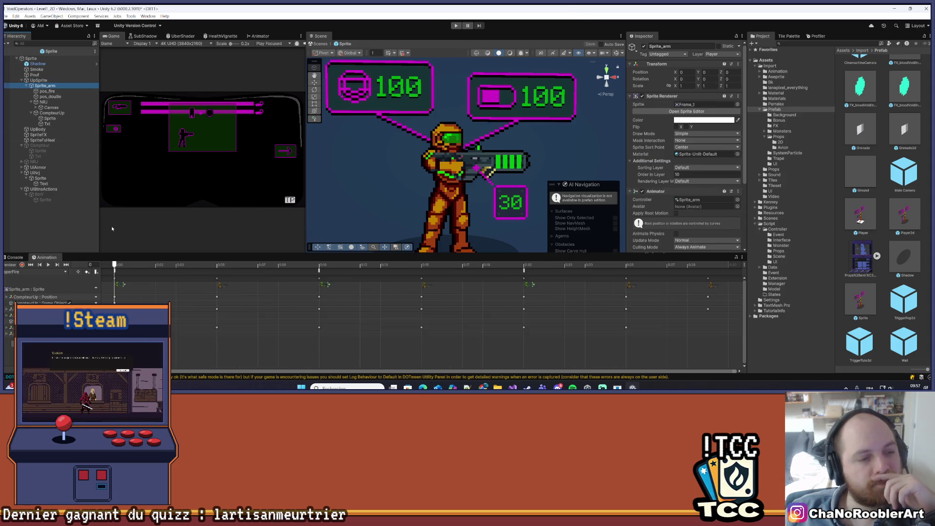
key(Up)
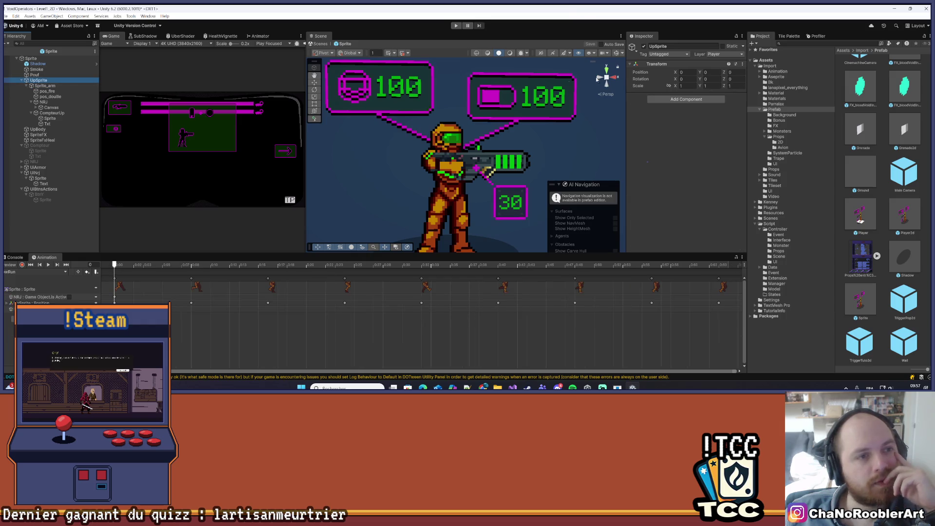
Toggle UpSprite's active checkbox off and back on, then save the Sprite prefab
click(643, 47)
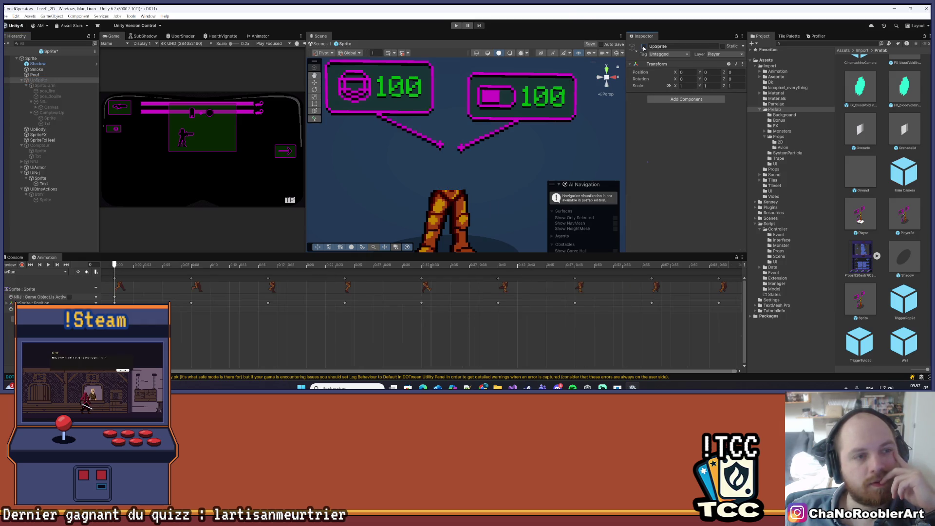
click(643, 47)
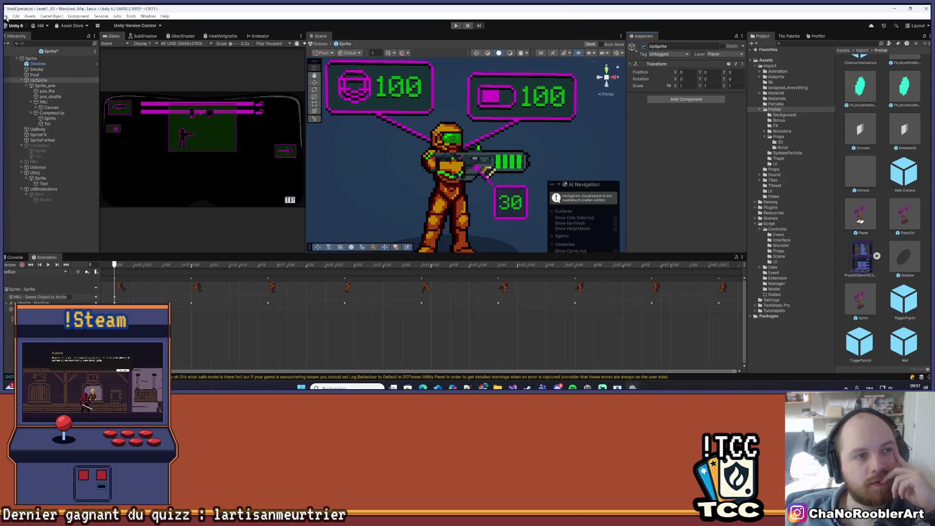
click(6, 16)
click(29, 49)
click(46, 81)
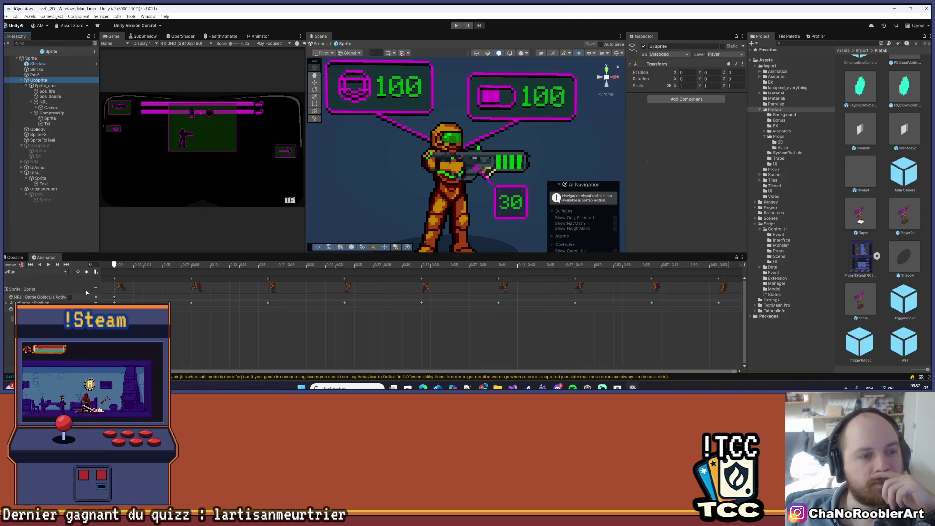
click(65, 272)
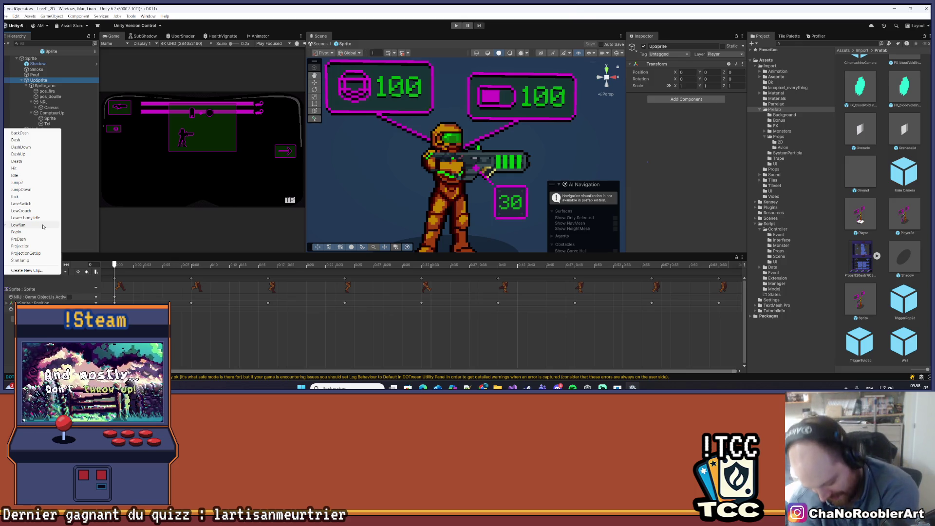
Select Sprite_arm and open its animation clip dropdown
click(45, 85)
click(34, 272)
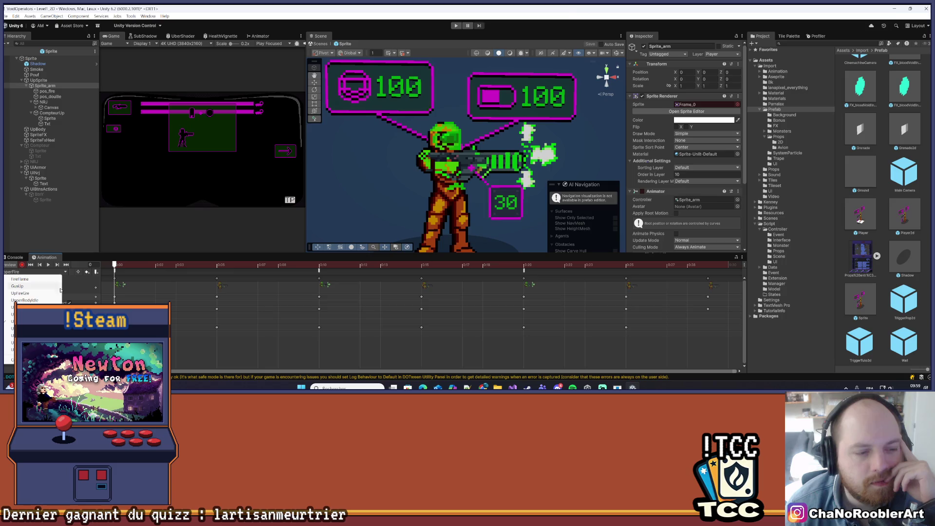
Load UpperBodyIdle, record an arm Position X of .5, undo it with Ctrl+Z, and stop recording
click(46, 301)
click(49, 266)
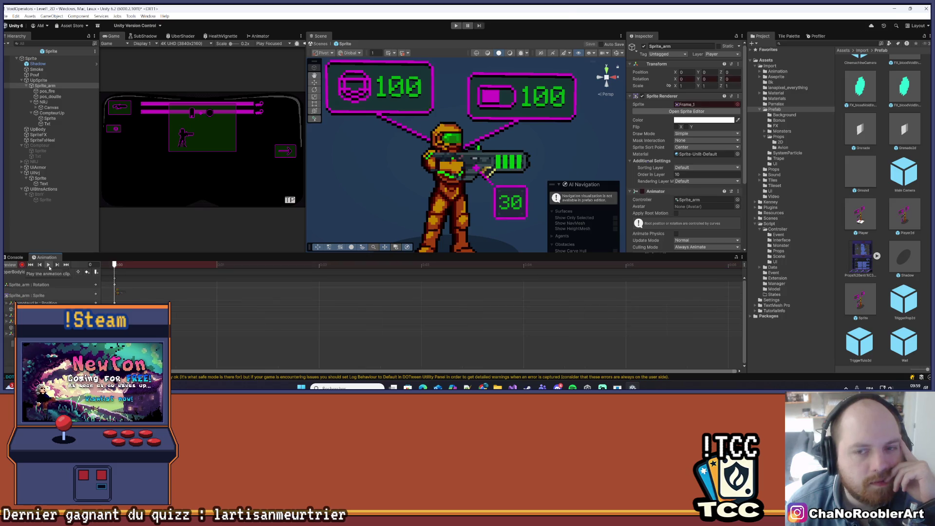
click(22, 266)
click(22, 264)
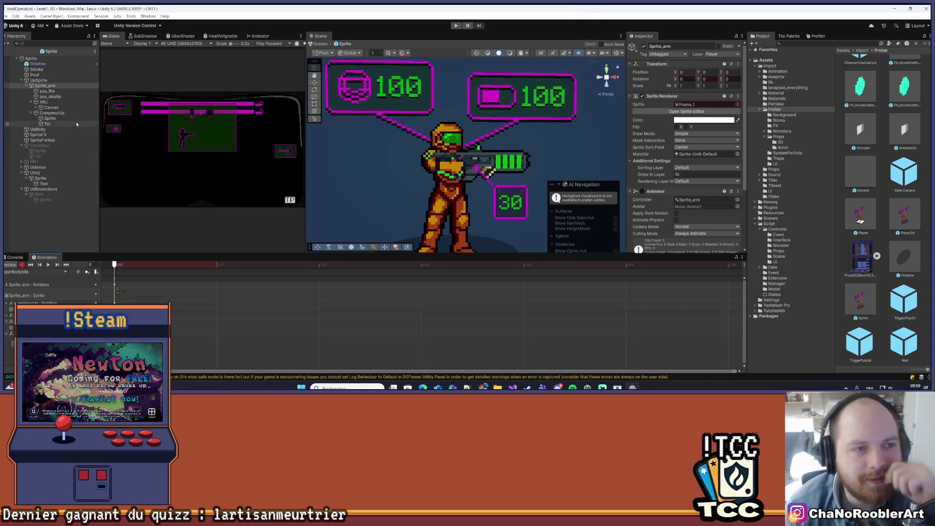
click(691, 79)
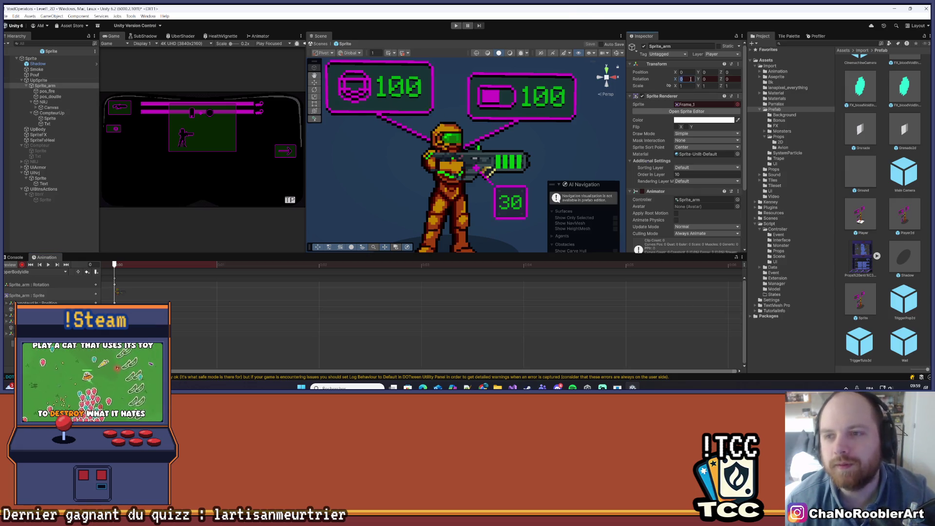
click(687, 72)
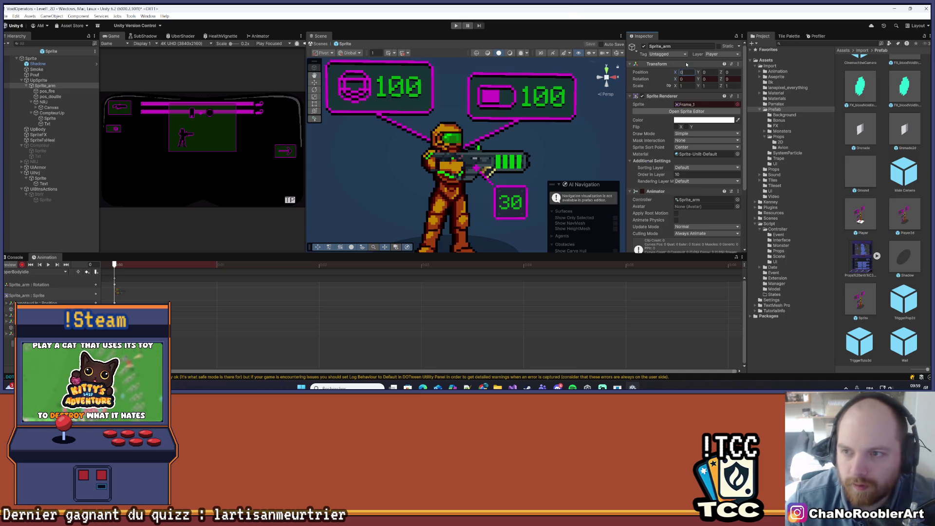
text(.5)
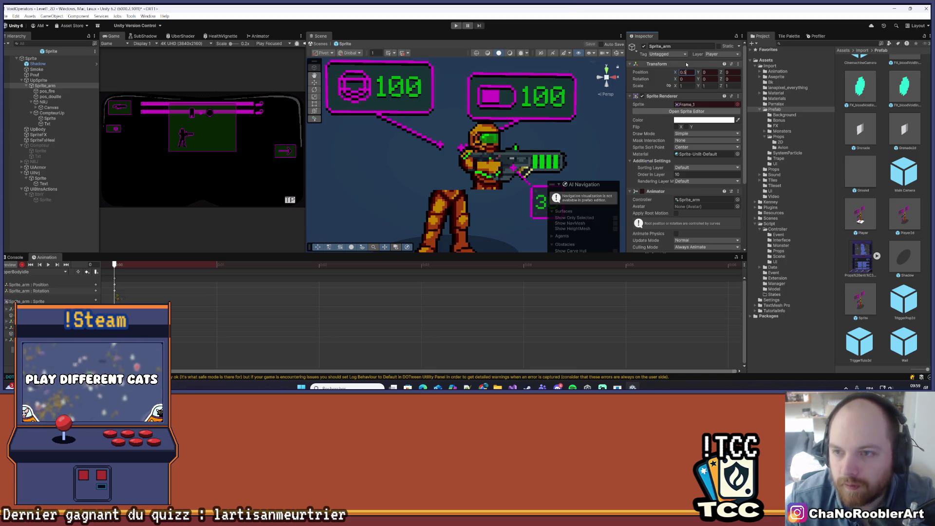
key(ctrl+z)
click(21, 264)
click(63, 271)
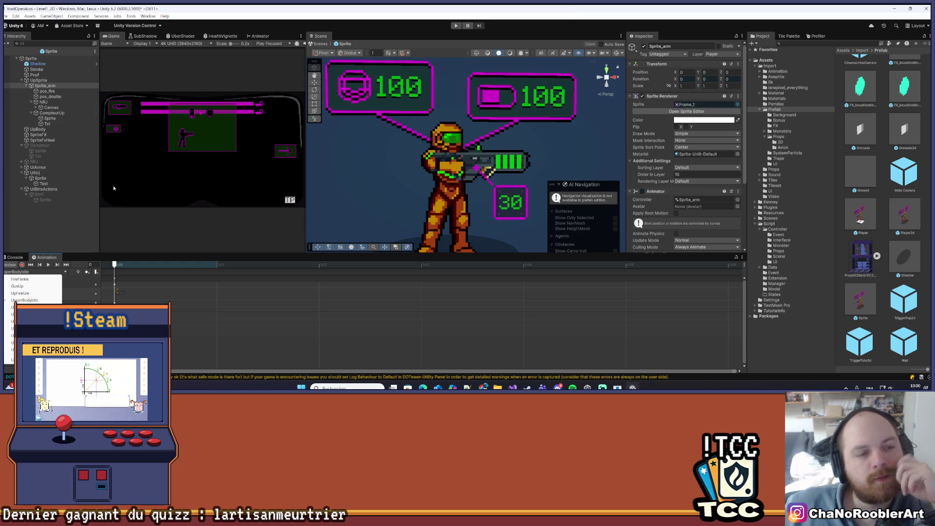
Dismiss the clip list, deselect the arm, and start the playtest with Play
click(52, 230)
key(f)
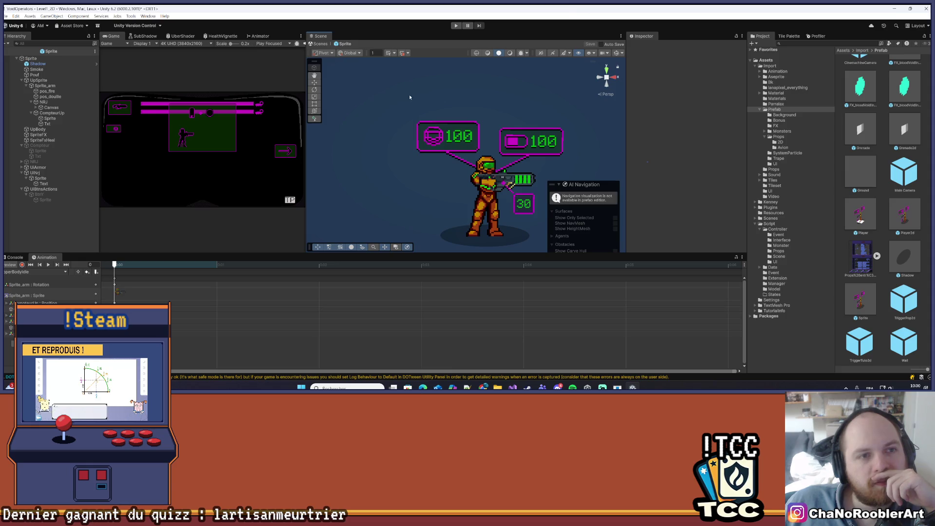
click(455, 26)
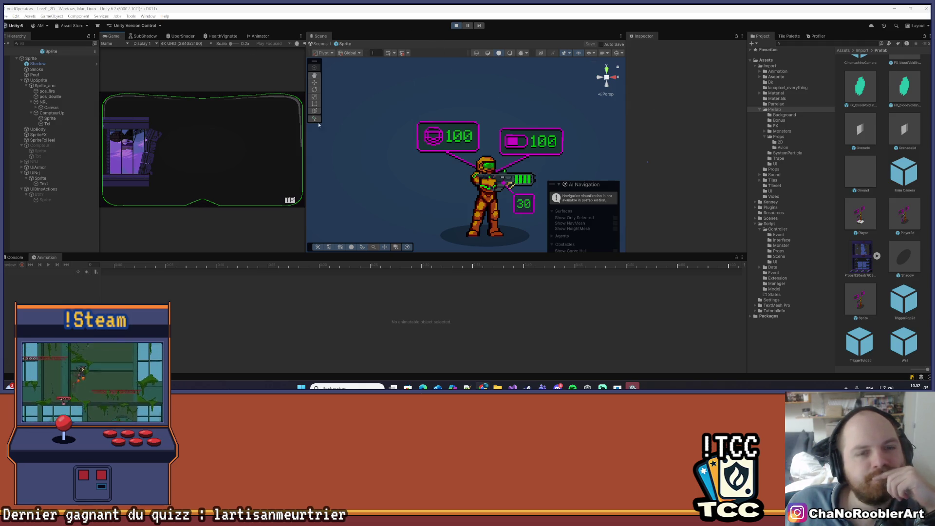
Widen the Game view, load a Mission 1 level, and maximize the Game view
drag(306, 125, 511, 127)
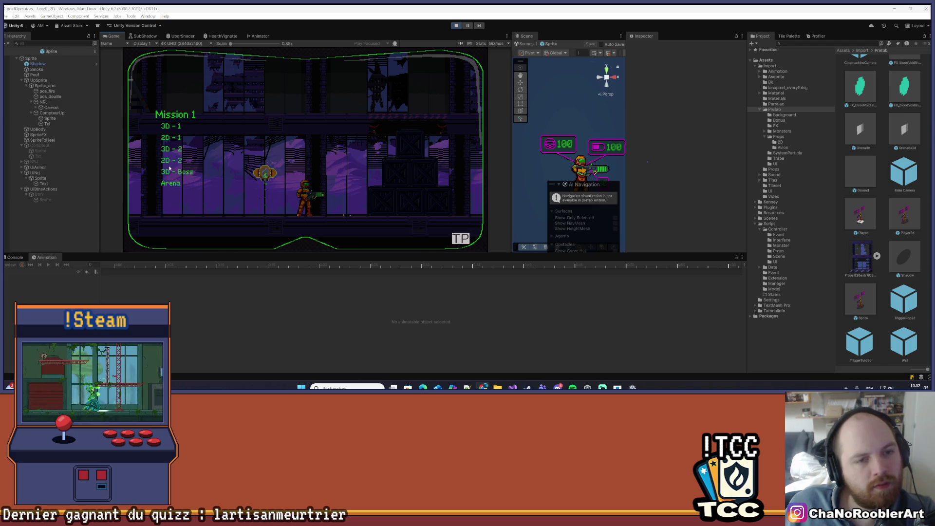
click(165, 158)
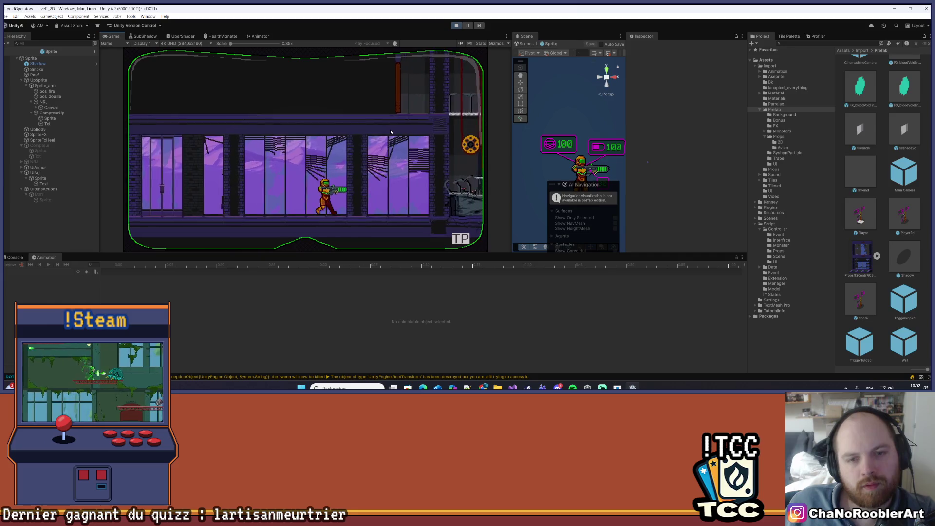
click(506, 36)
click(524, 41)
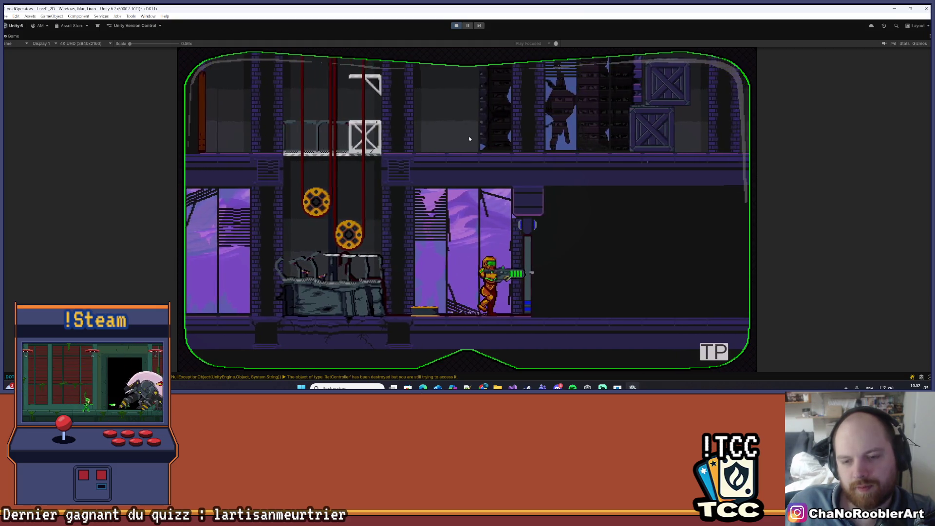
Walk the player left and right aiming upward, then bring up the Mission 1 level menu
key(Right)
key(Up)
key(Left)
key(Right)
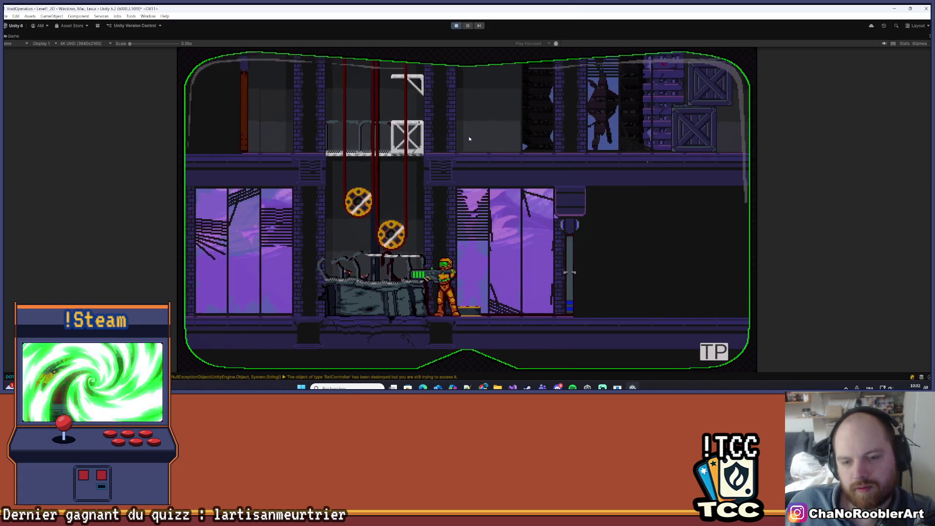
key(Up)
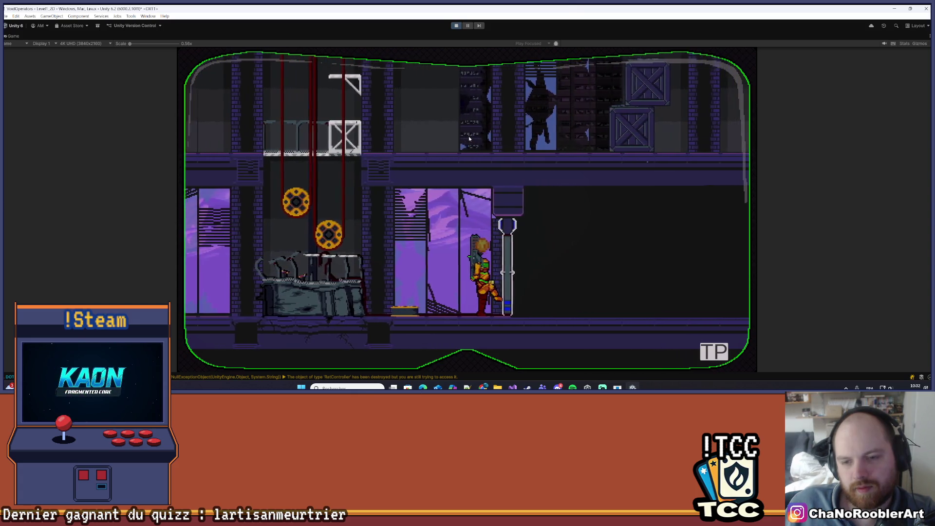
key(Left)
key(Right)
key(Up)
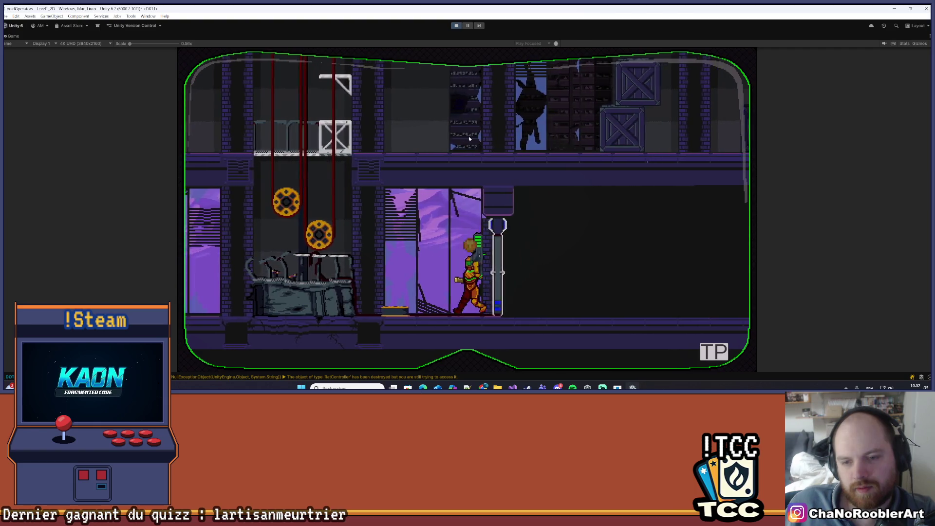
key(Left)
click(715, 350)
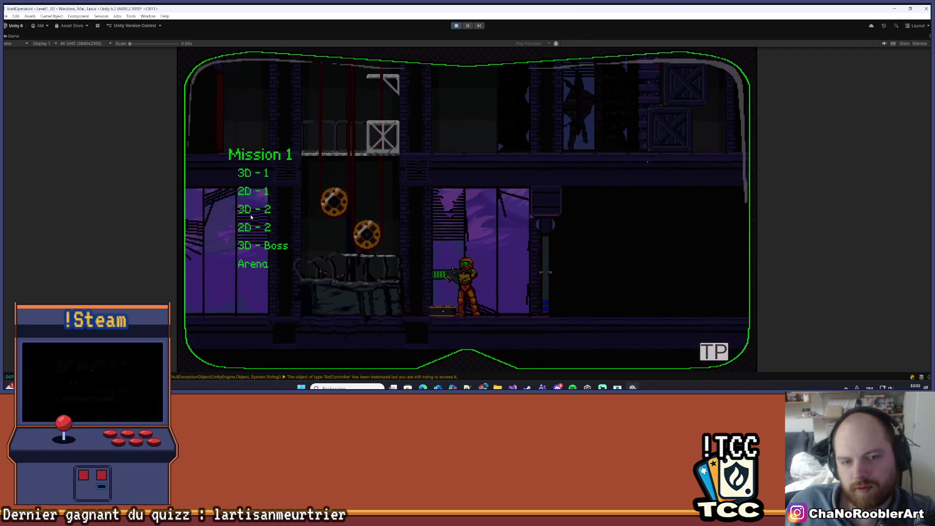
Load another Mission 1 level, walk left and right, then widen the Scene view again
click(288, 208)
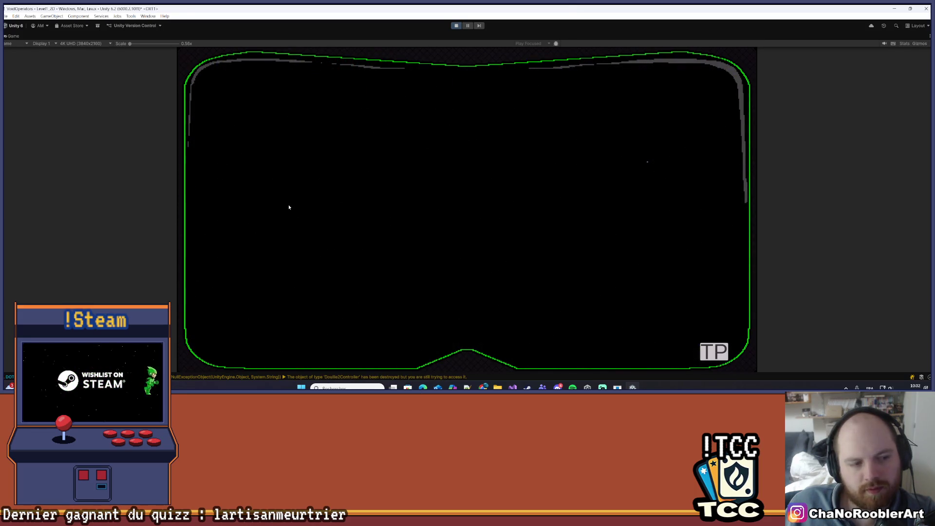
key(Left)
key(Right)
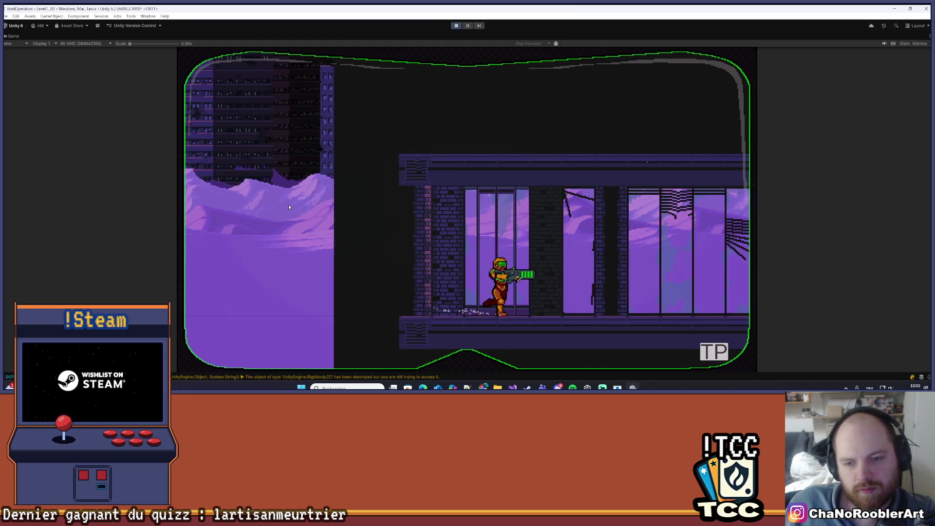
key(Left)
key(Right)
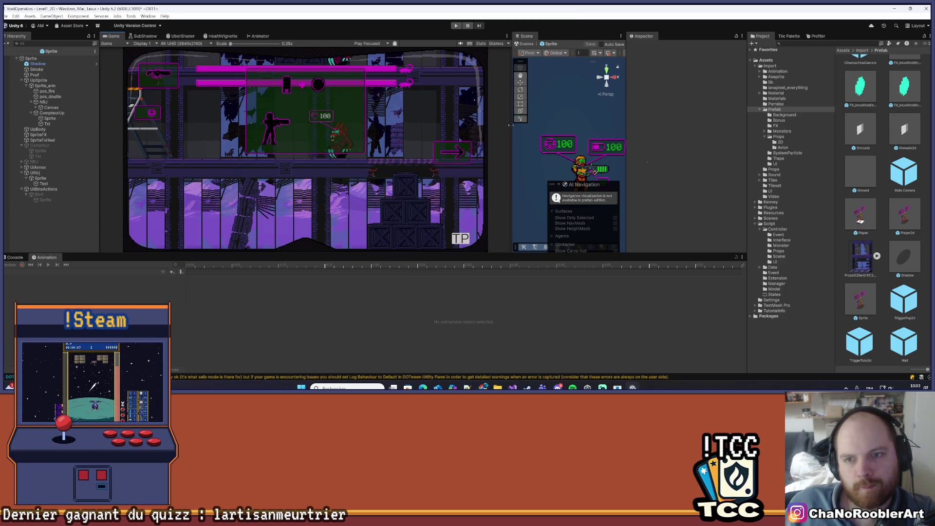
drag(510, 125, 258, 125)
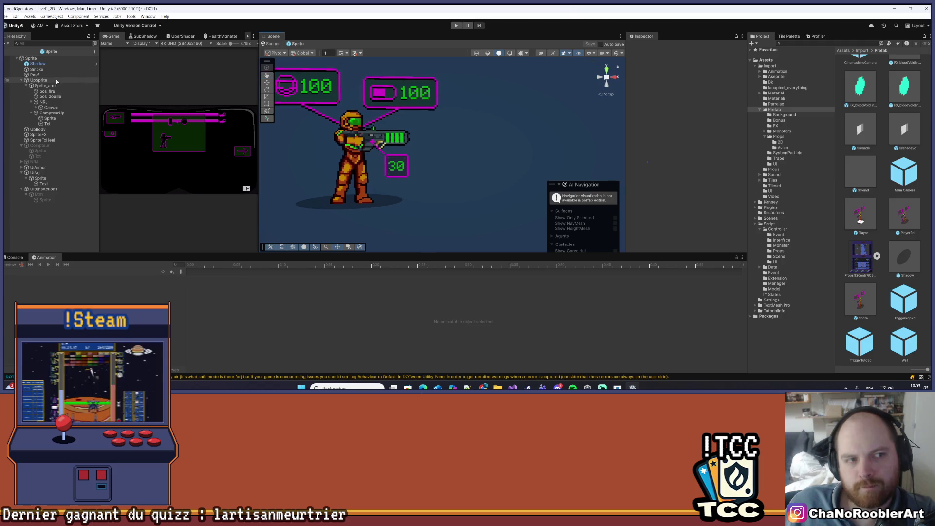
Select UpSprite in the Hierarchy and open its Animation clip dropdown
click(62, 81)
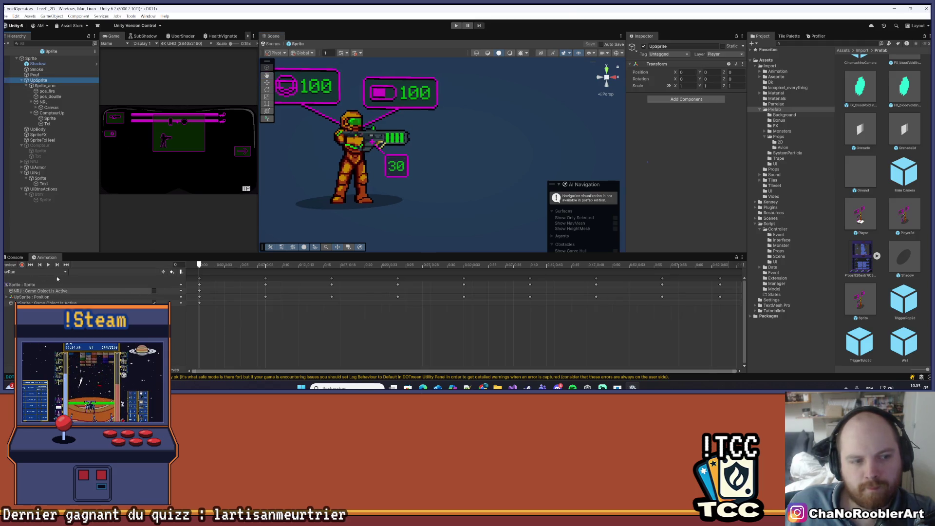
click(65, 272)
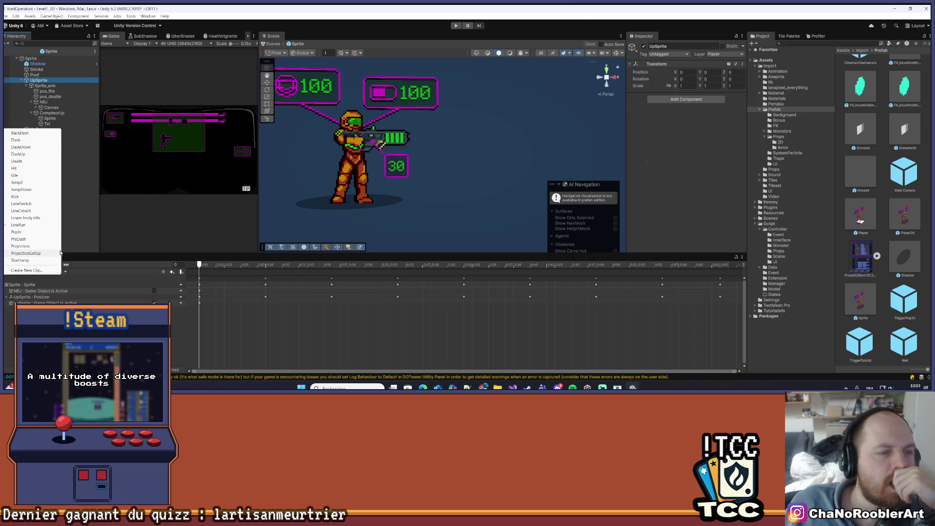
Select Sprite_arm, switch to the GunUp clip, preview it, and scrub back to the first frame
click(75, 87)
click(62, 272)
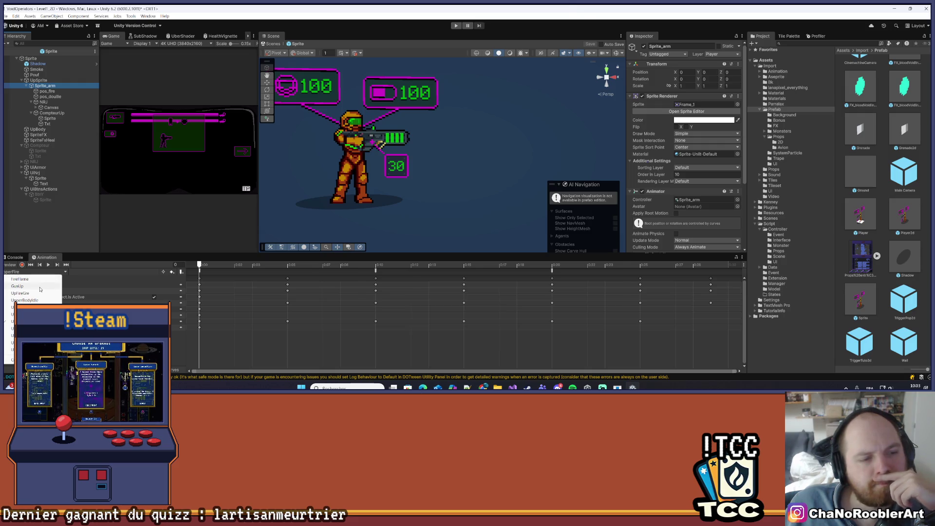
click(40, 289)
click(48, 265)
click(48, 264)
click(358, 265)
drag(383, 287, 148, 274)
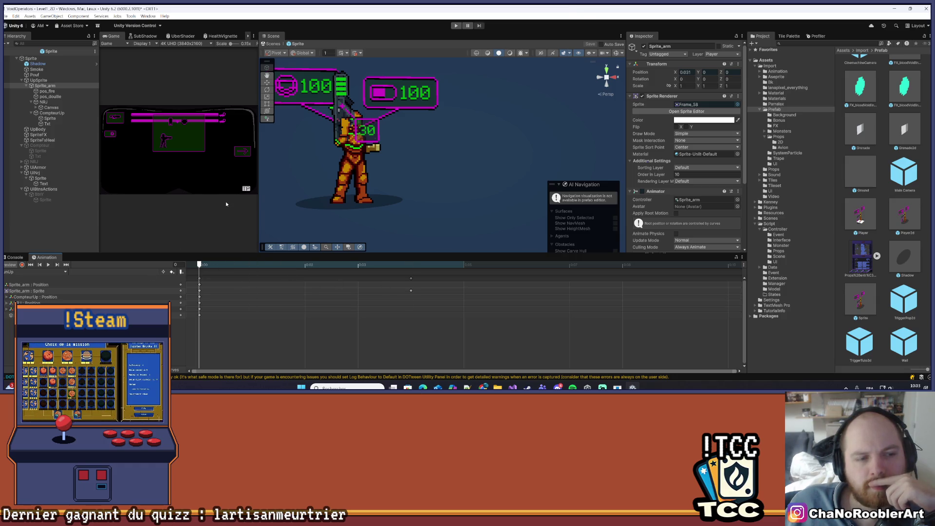
Try Position X 0 then undo it, scrub the timeline, and switch to UpperBodyIdle
scroll(up, 3)
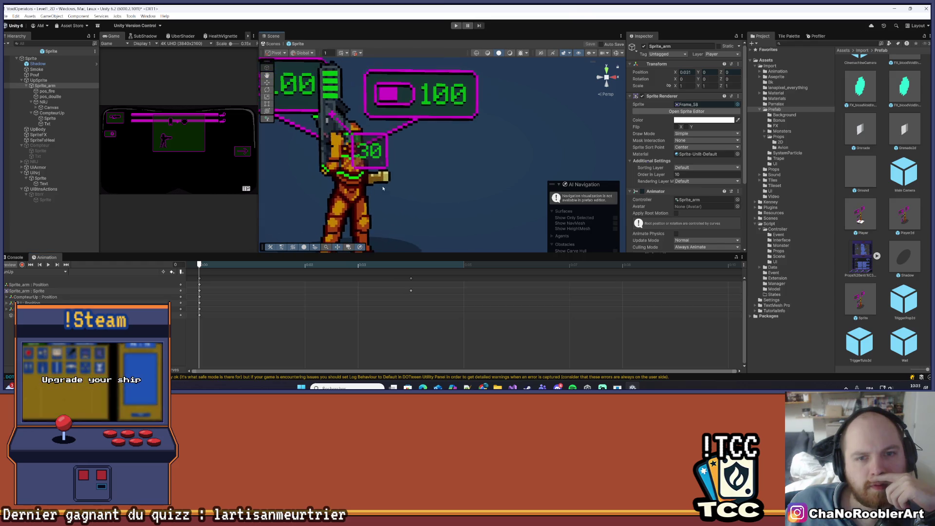
scroll(up, 3)
click(692, 72)
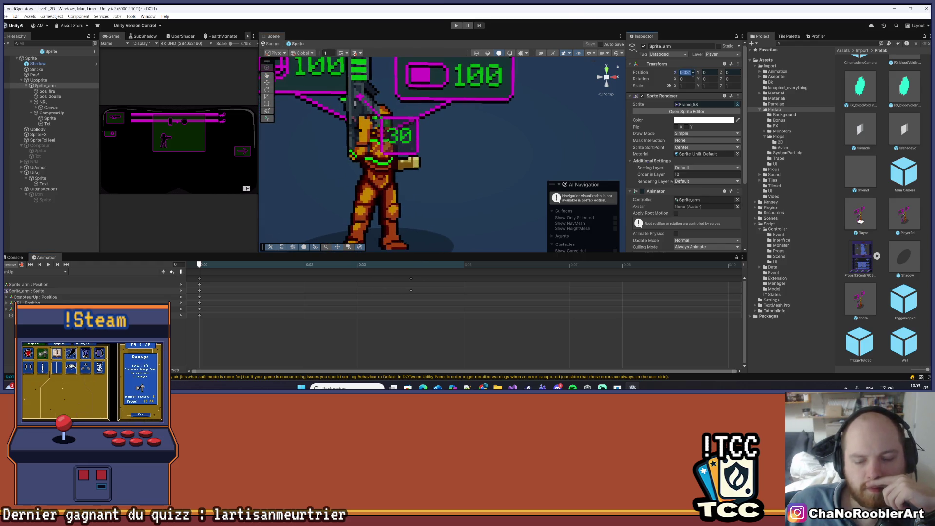
text(0)
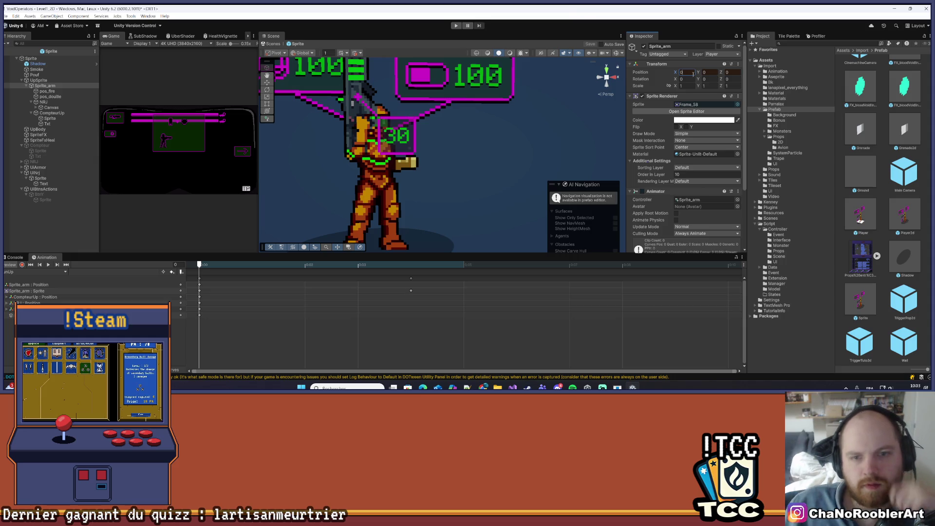
key(ctrl+z)
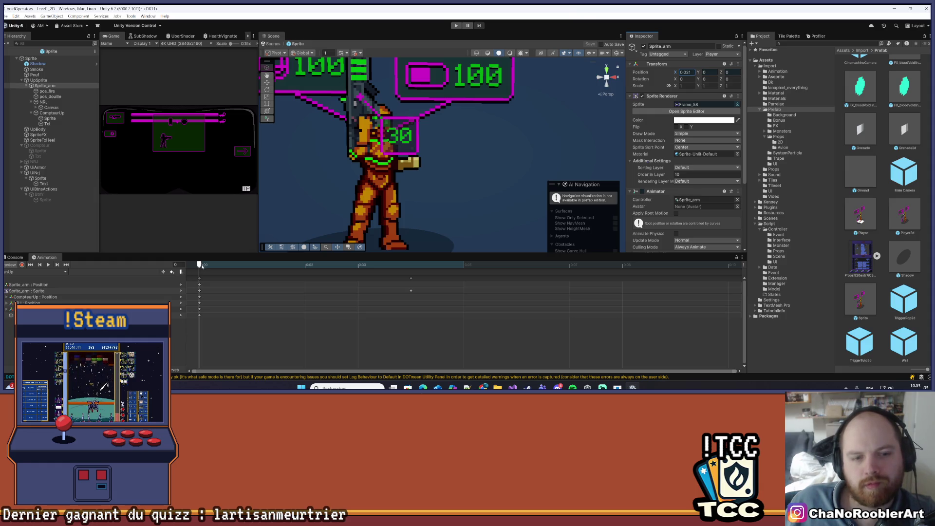
drag(199, 270, 190, 293)
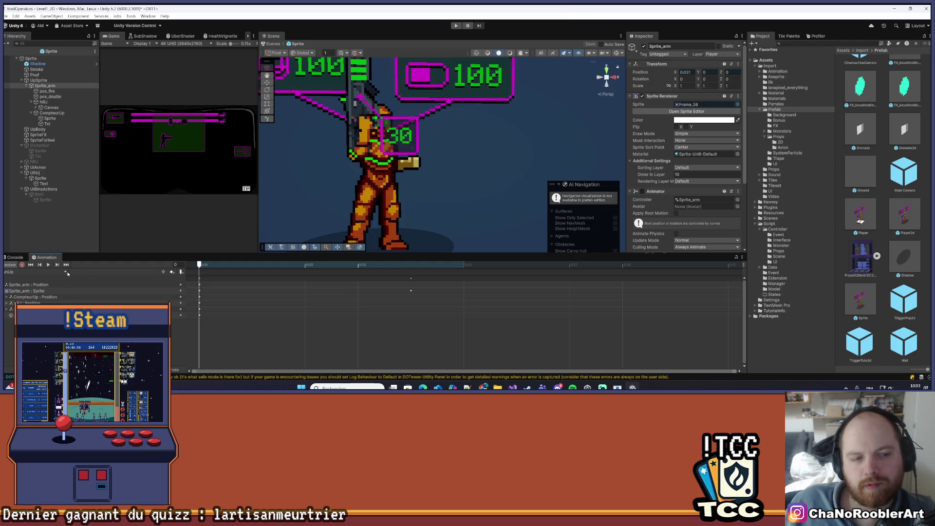
click(66, 272)
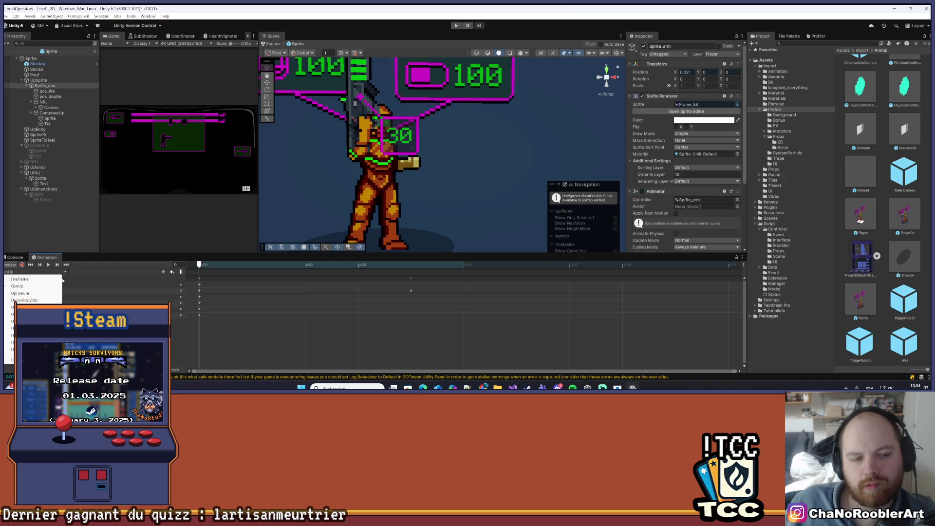
click(45, 300)
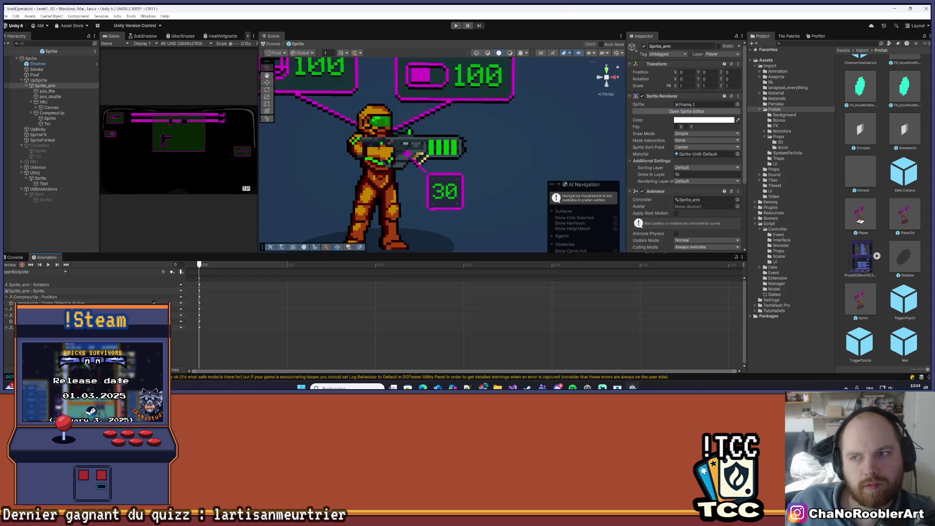
At frame 1, record a Rotation X of 20 on the arm's Sprite track, then select UpSprite
drag(205, 266, 187, 281)
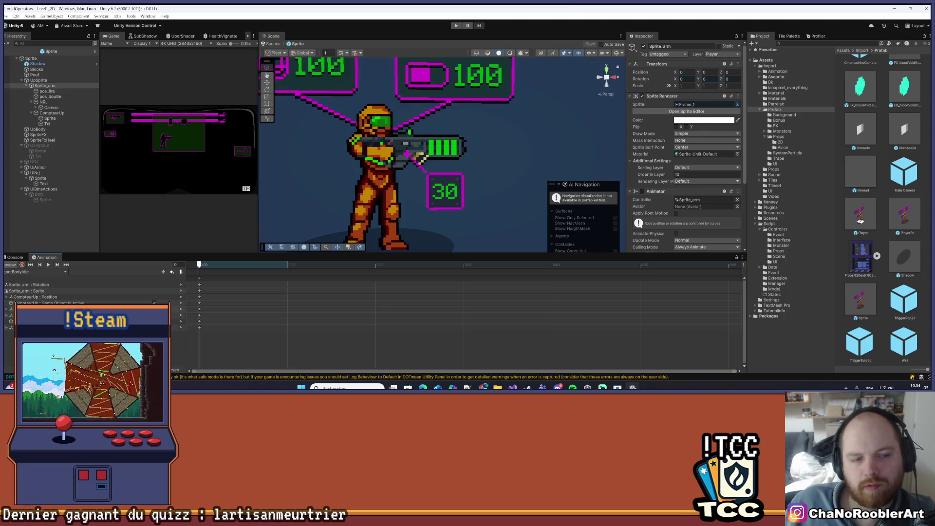
click(17, 292)
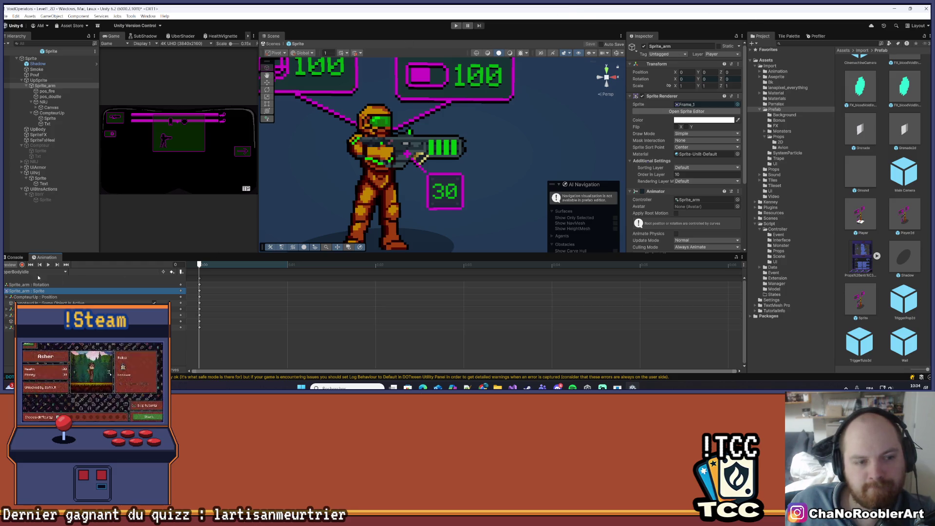
click(21, 265)
click(690, 79)
text(2)
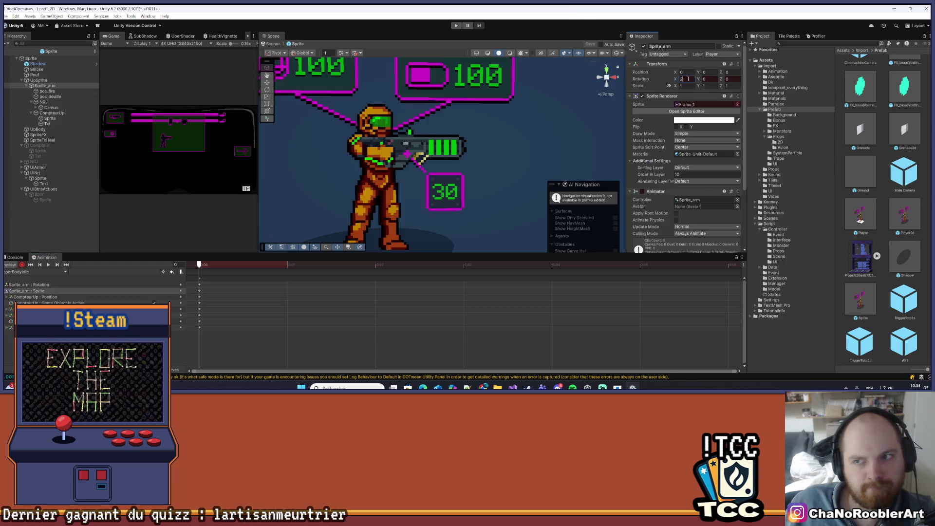
text(0)
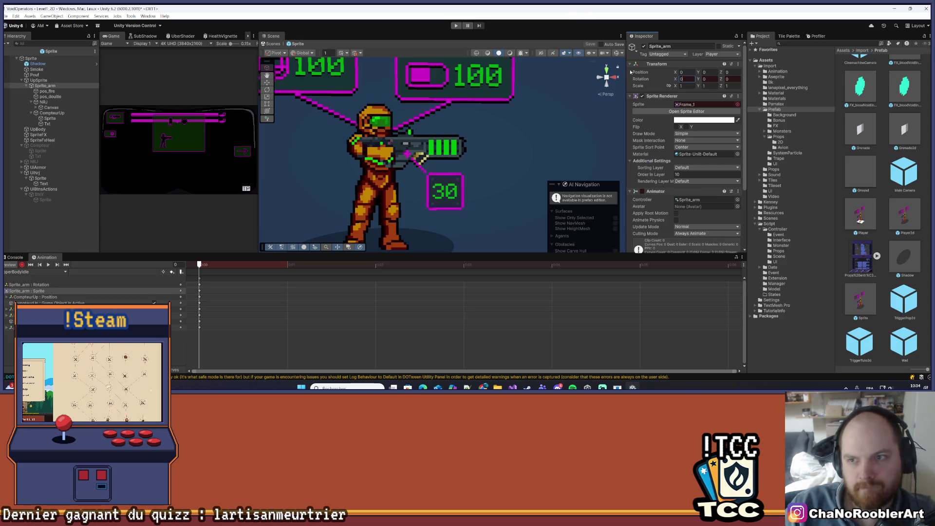
click(508, 88)
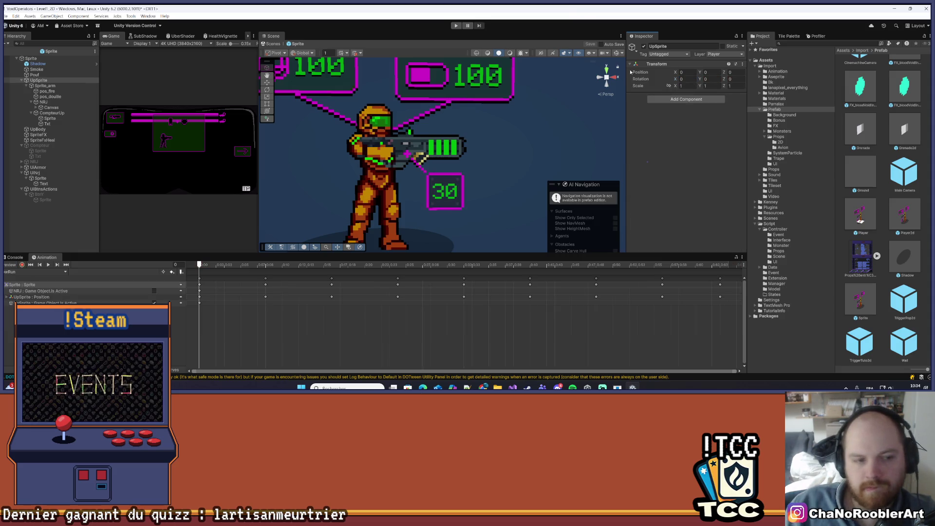
Reselect Sprite_arm and cycle through the clips, via UpFireGre, to UpperBodyIdle
click(45, 86)
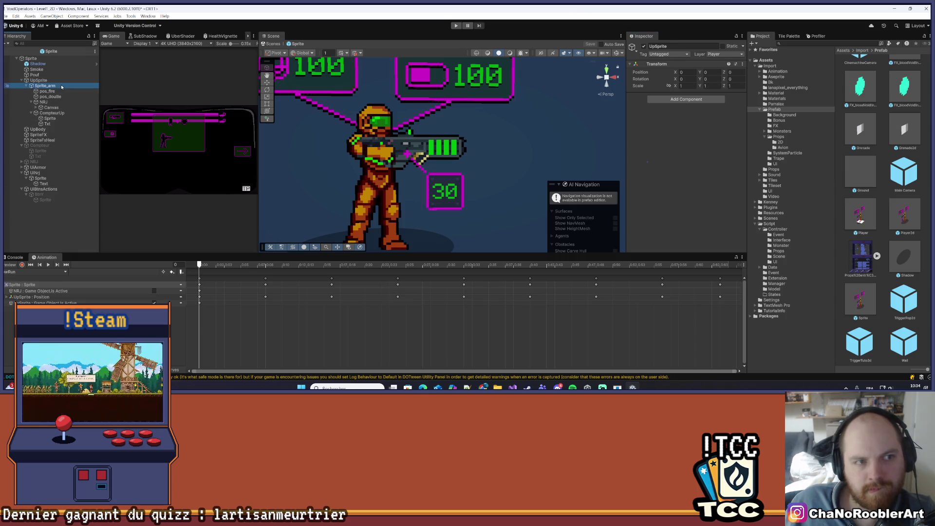
click(67, 278)
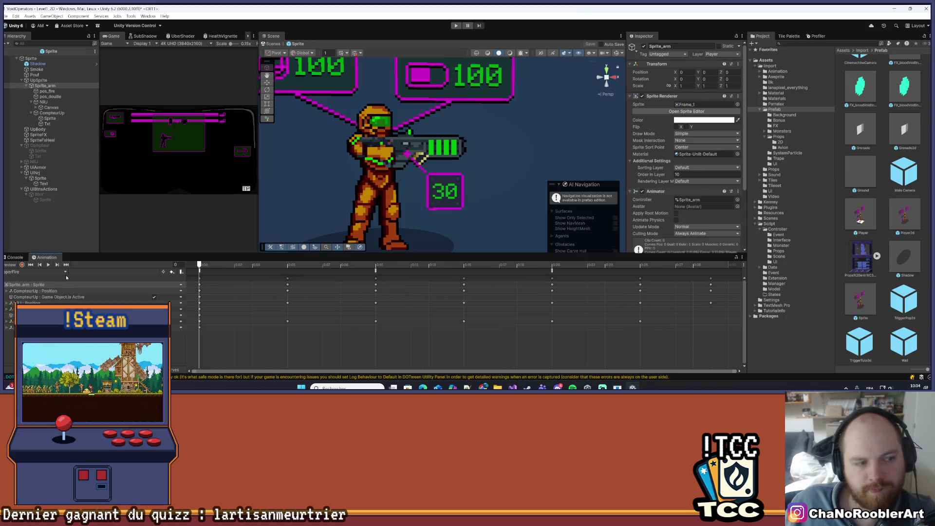
click(65, 272)
click(31, 289)
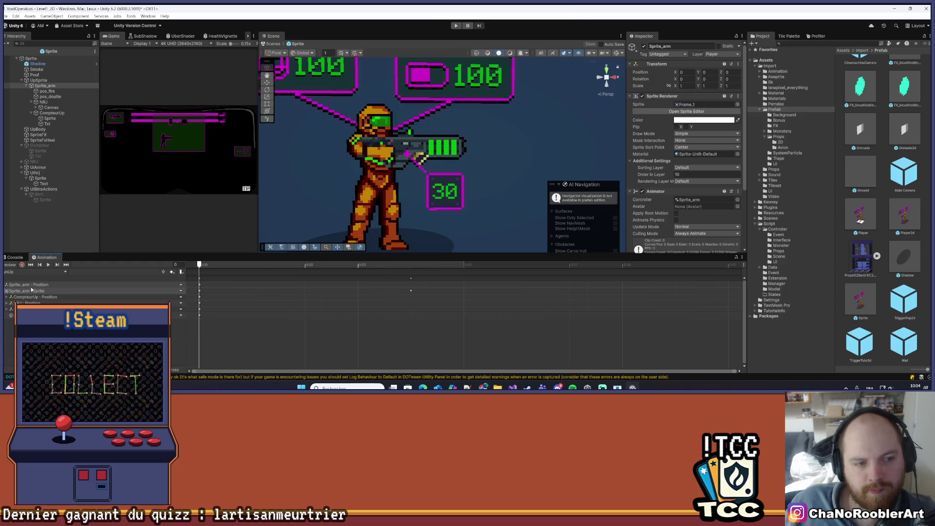
click(35, 271)
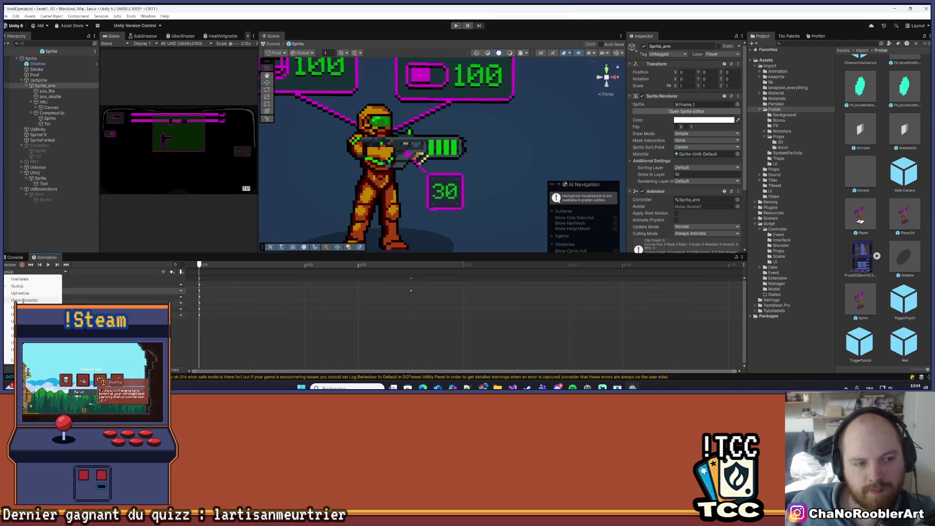
click(28, 294)
click(35, 272)
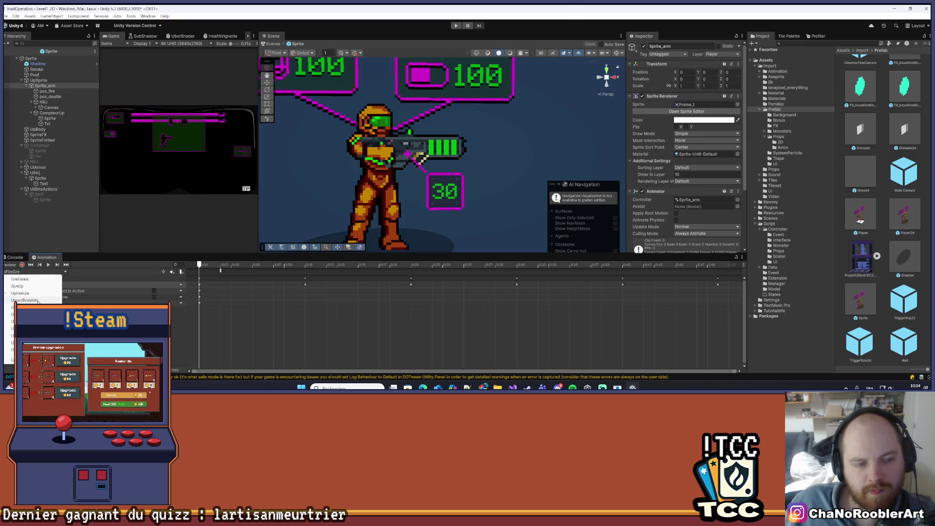
click(37, 300)
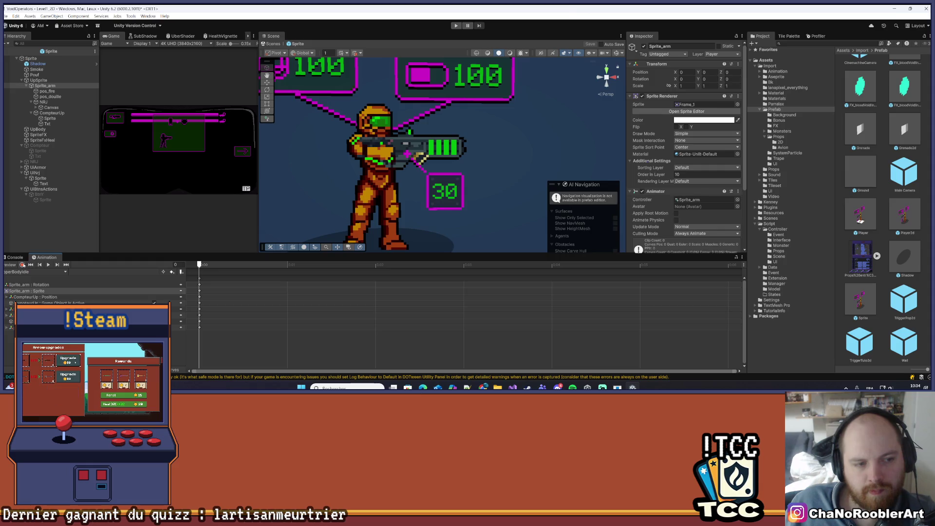
Record a Sprite_arm Position key with X set to 1 then back to 0, then stop recording
click(22, 265)
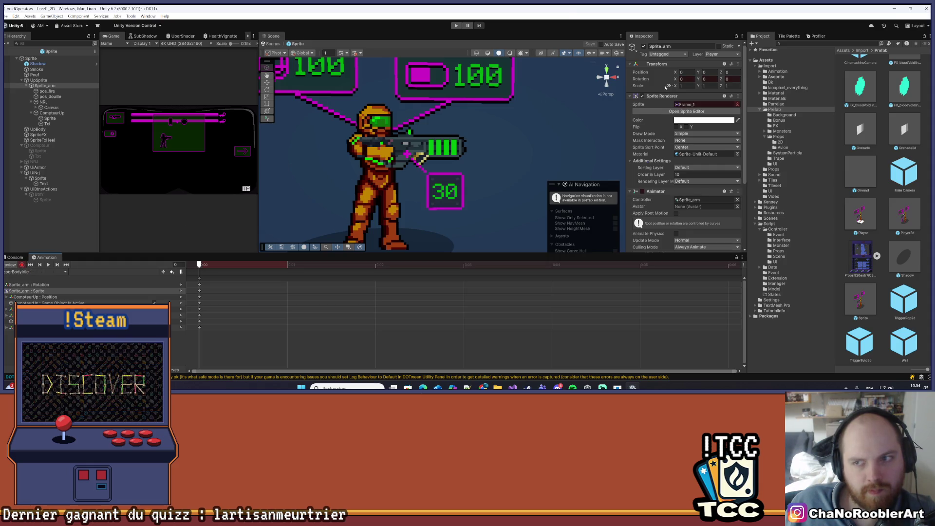
click(688, 72)
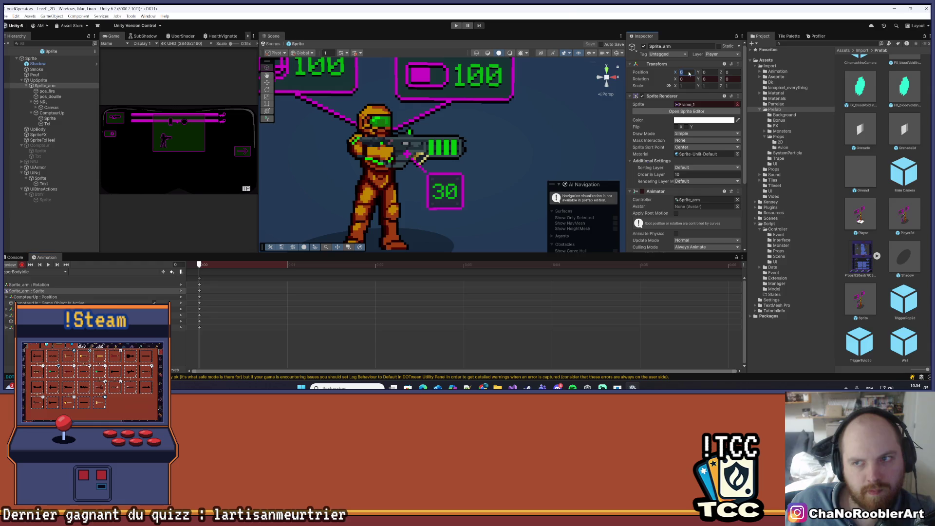
text(1)
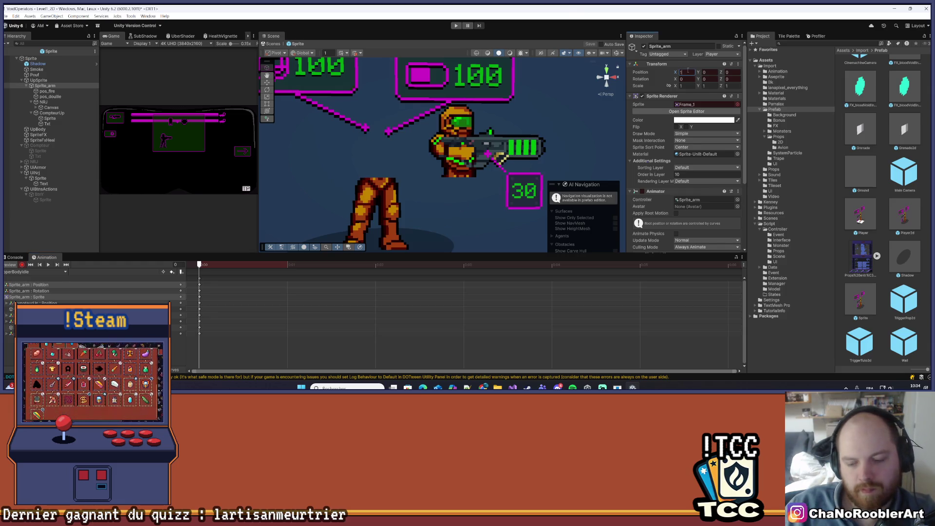
key(BackSpace)
text(0)
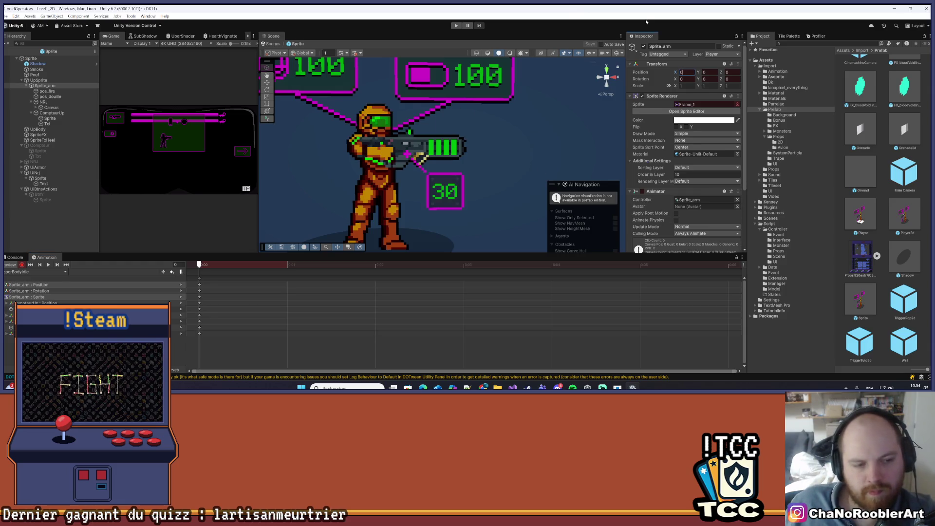
click(22, 265)
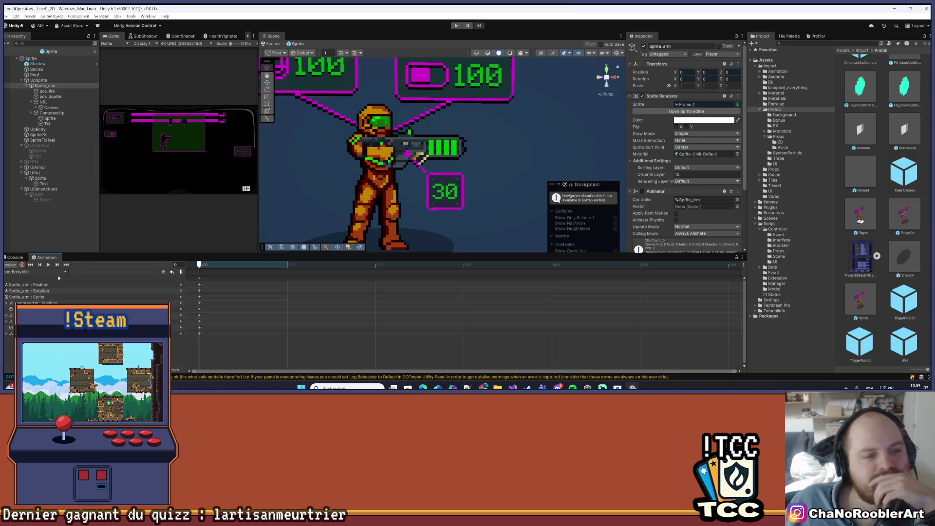
click(65, 272)
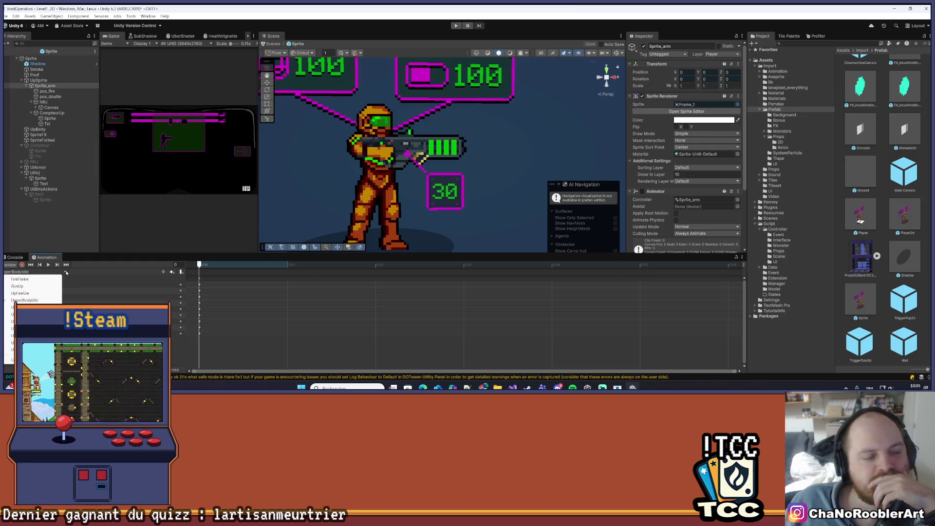
click(49, 266)
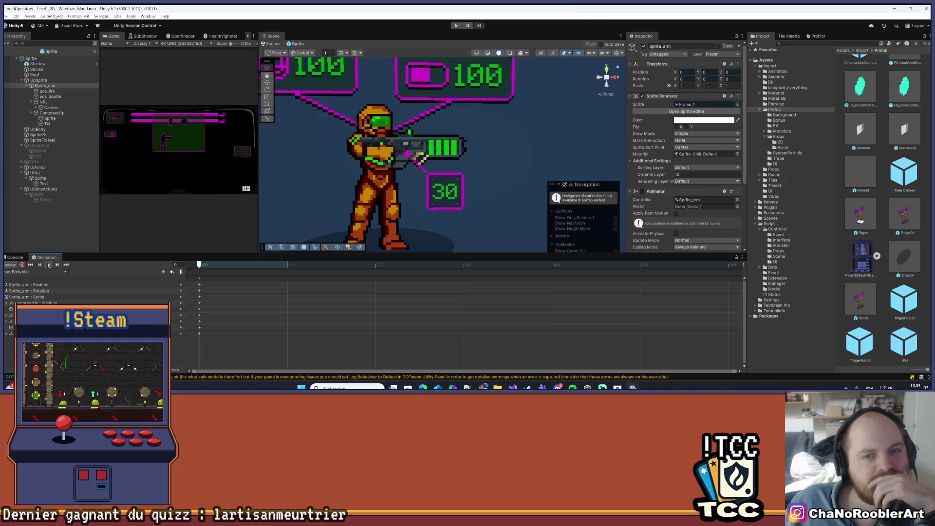
click(65, 272)
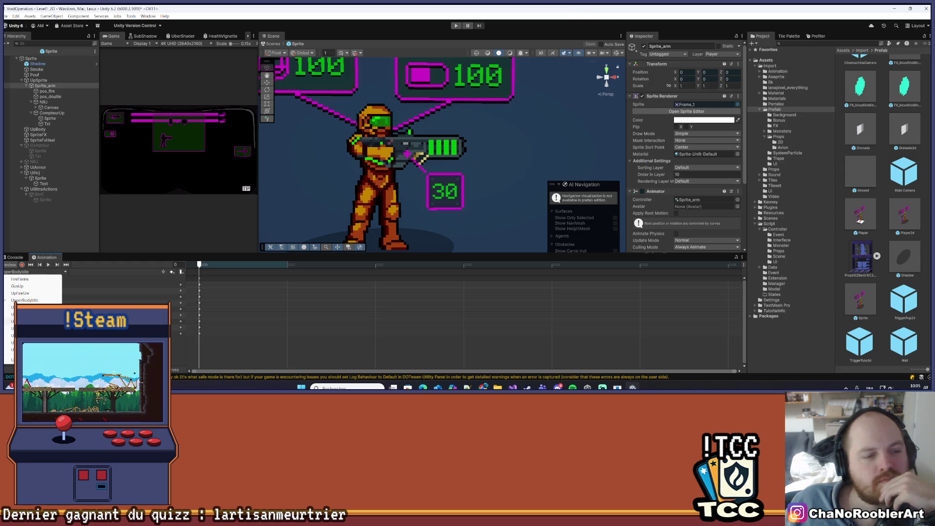
Switch to the UpperFire clip and record a Sprite_arm Position X key, entering 10
click(24, 306)
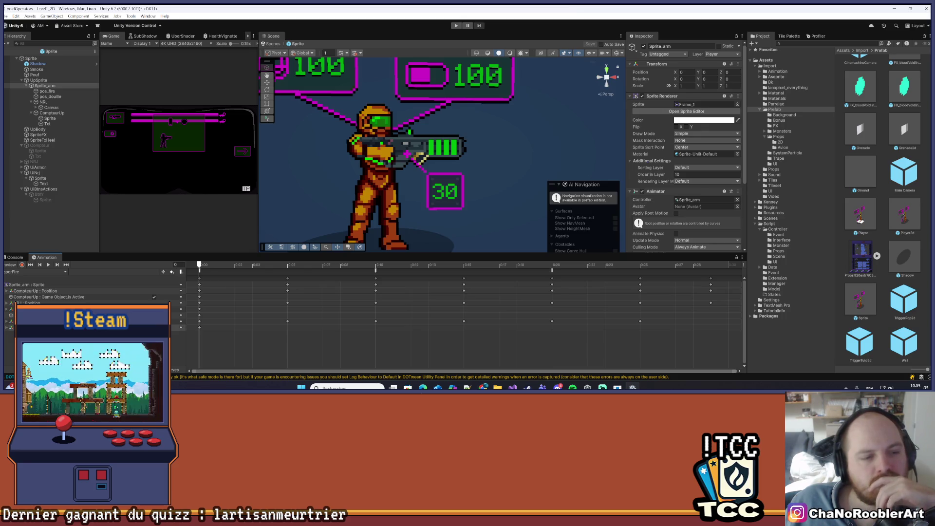
click(22, 265)
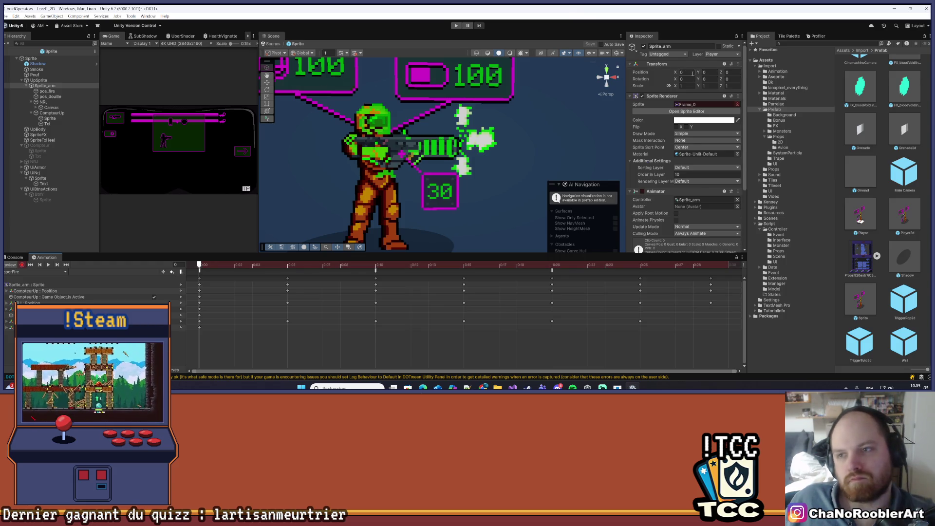
click(692, 73)
text(1)
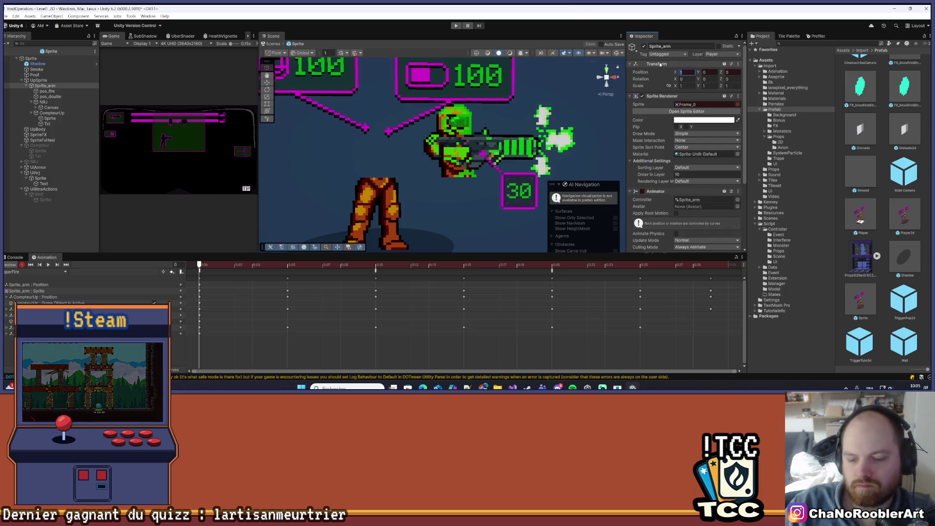
text(0)
key(Return)
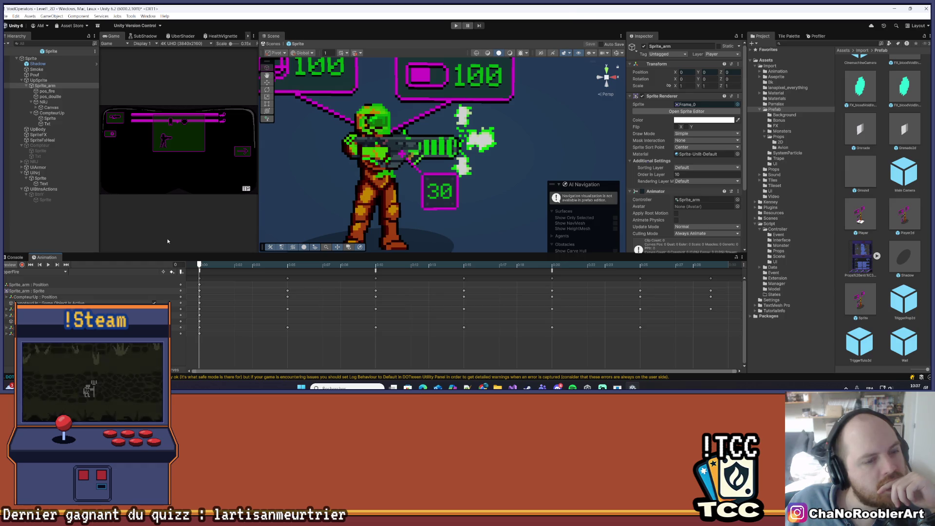
Enlarge the Game view over the Scene view and enter Play mode with Ctrl+P
drag(259, 146, 530, 141)
key(ctrl+p)
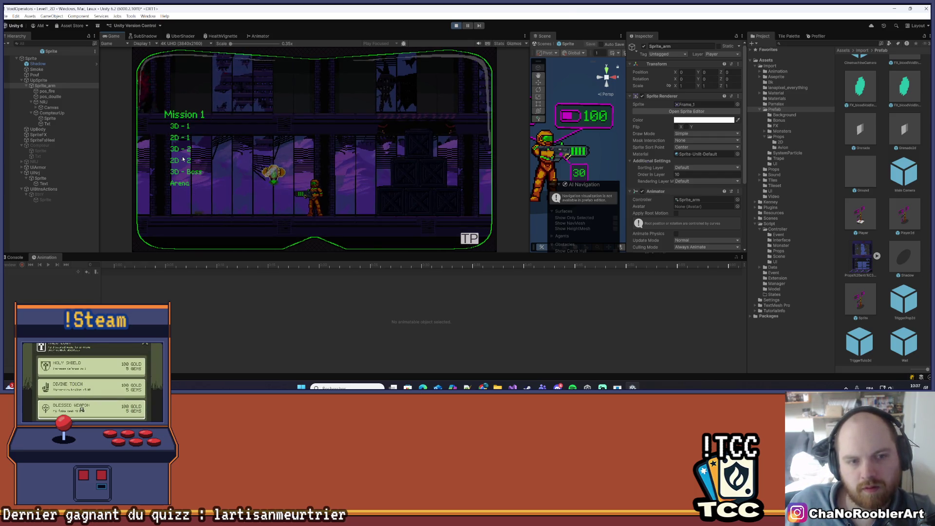
Launch a Mission 1 level and maximize the Game view
click(182, 156)
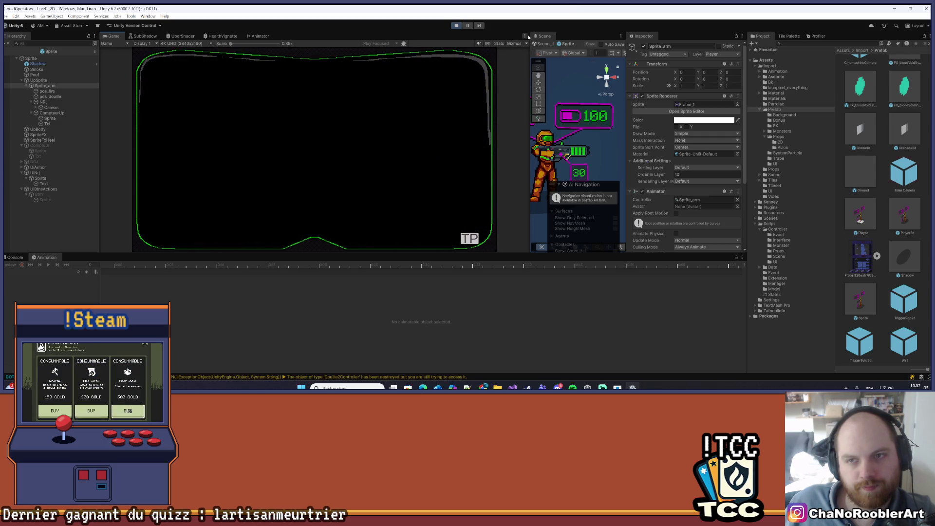
click(525, 36)
click(531, 61)
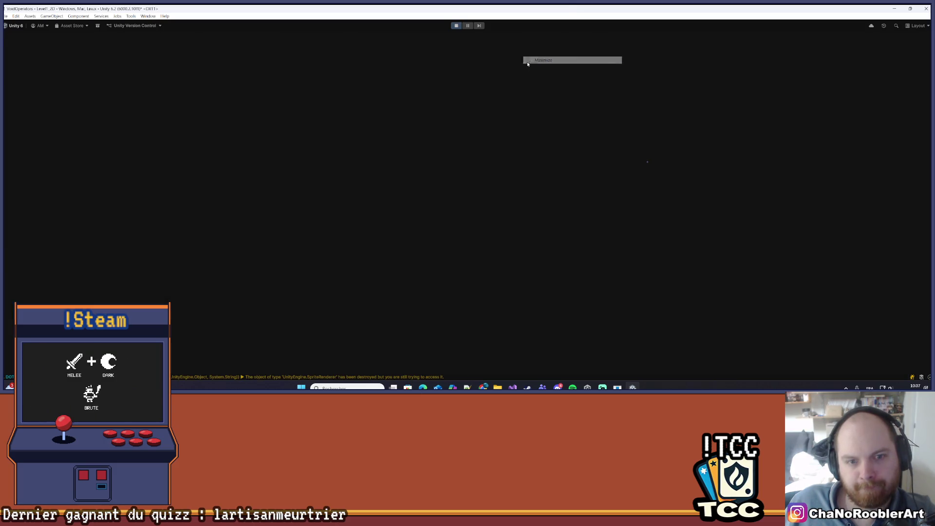
Run the character left and right with A/D, aim upward with W, and jump
key(d)
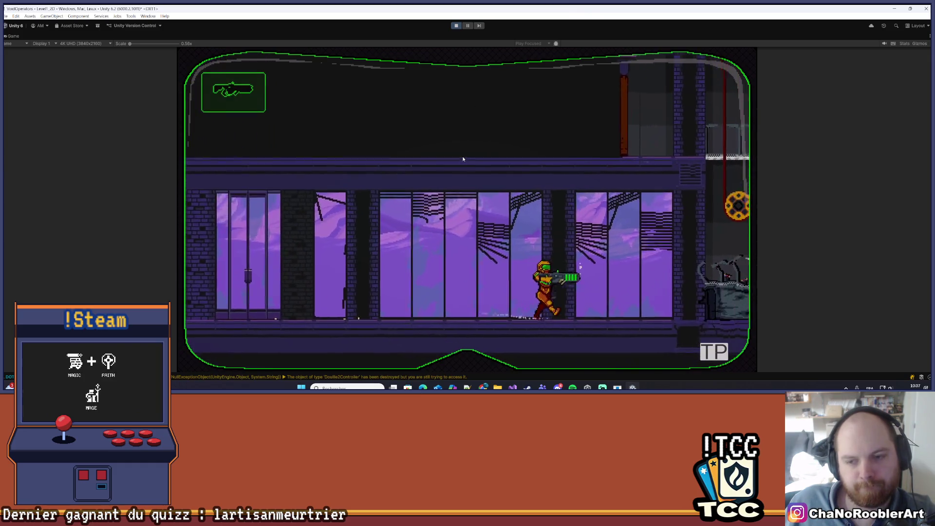
key(d)
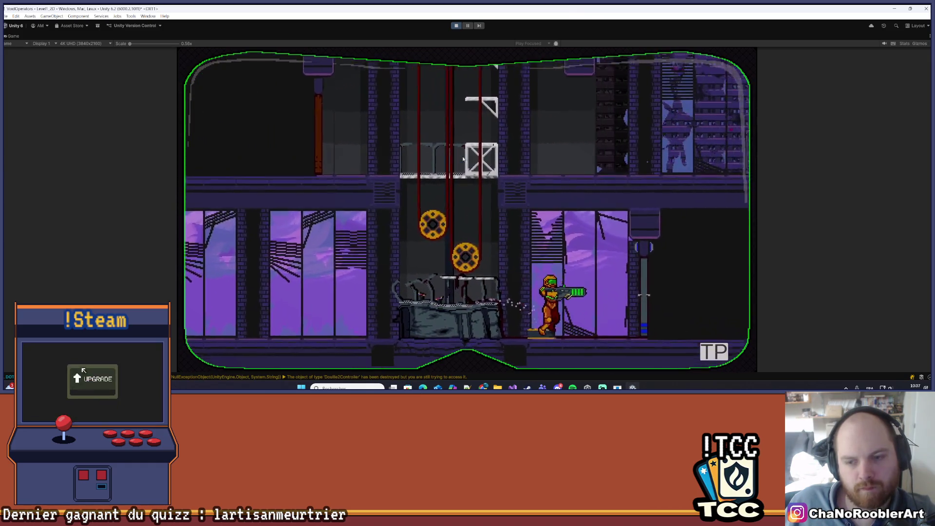
key(d)
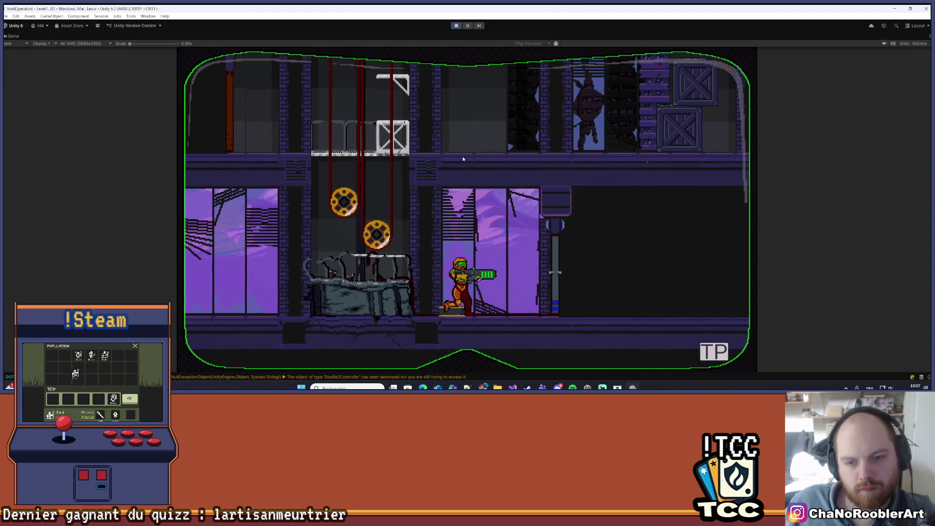
key(a)
key(d)
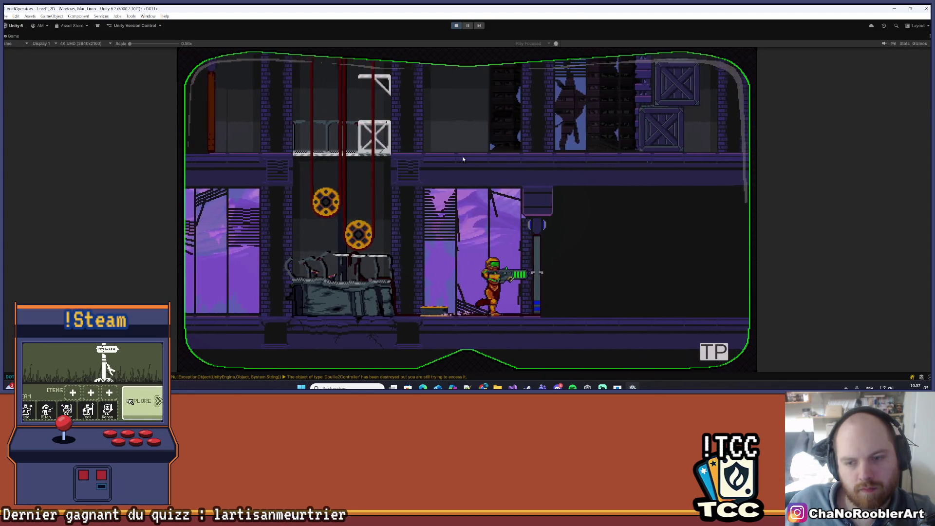
key(d)
key(a)
key(d)
key(w)
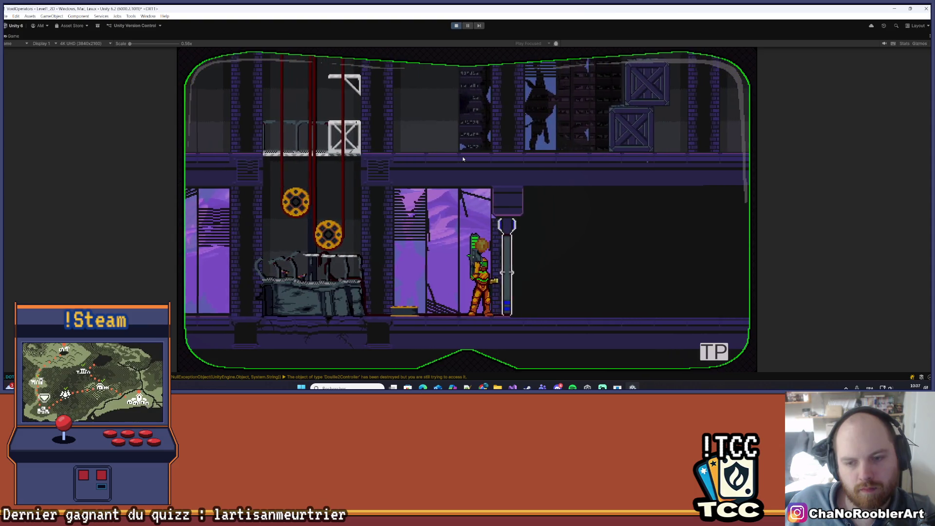
key(a)
key(a)
key(space)
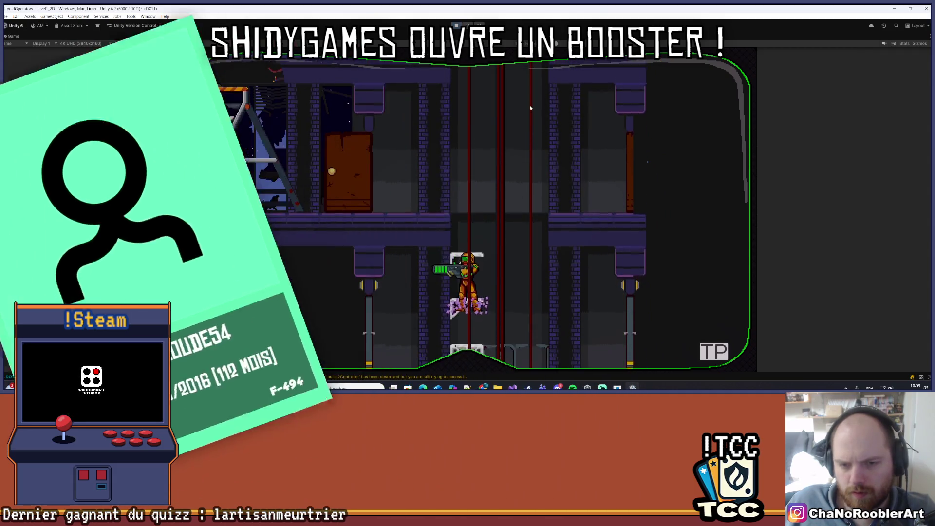
Walk between the pillars, jump onto the crate, and climb up the shaft
key(Left)
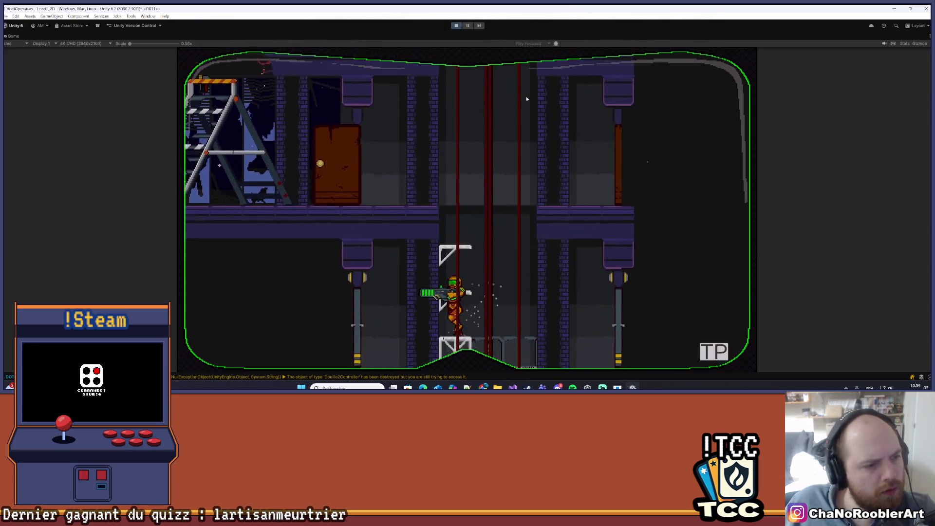
key(Right)
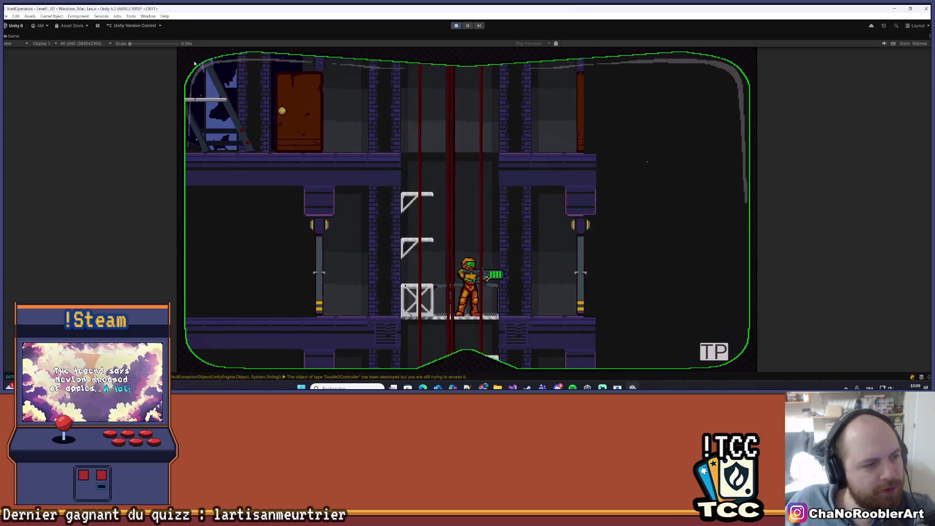
key(Left)
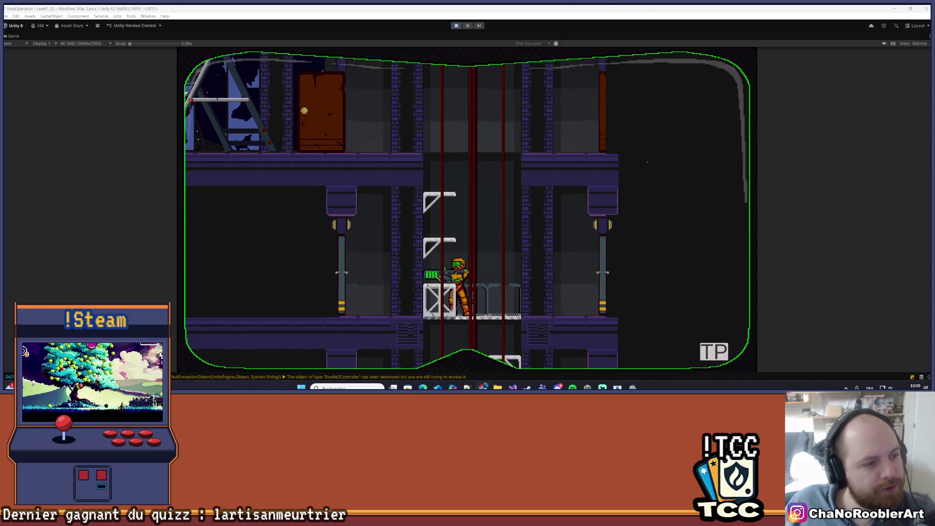
key(Left)
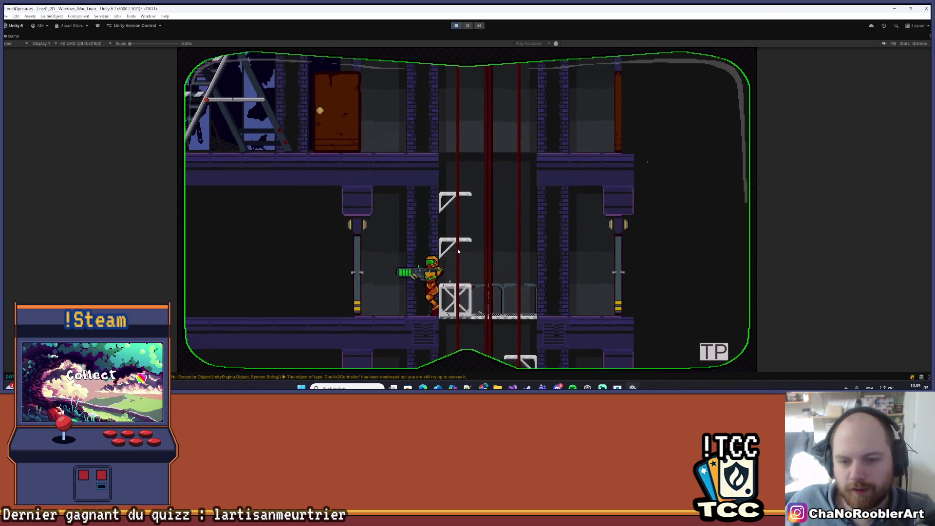
key(Right)
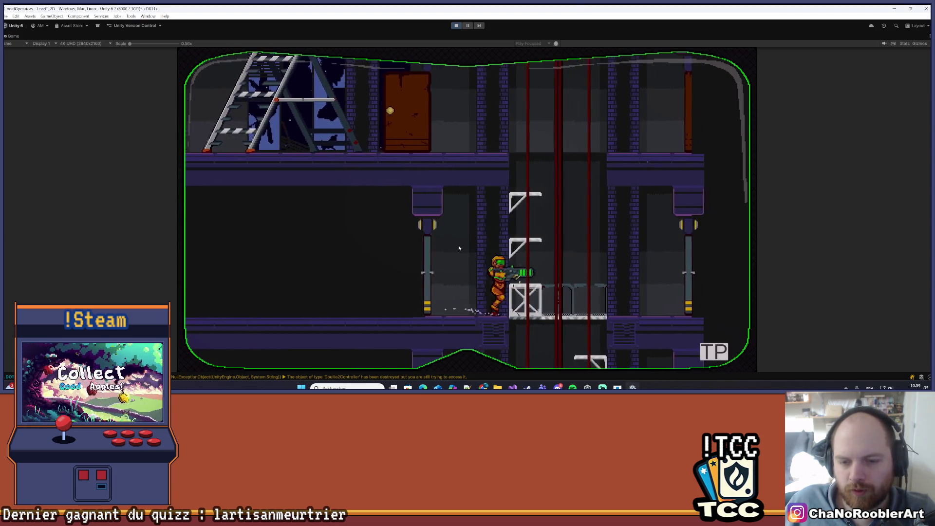
key(Left)
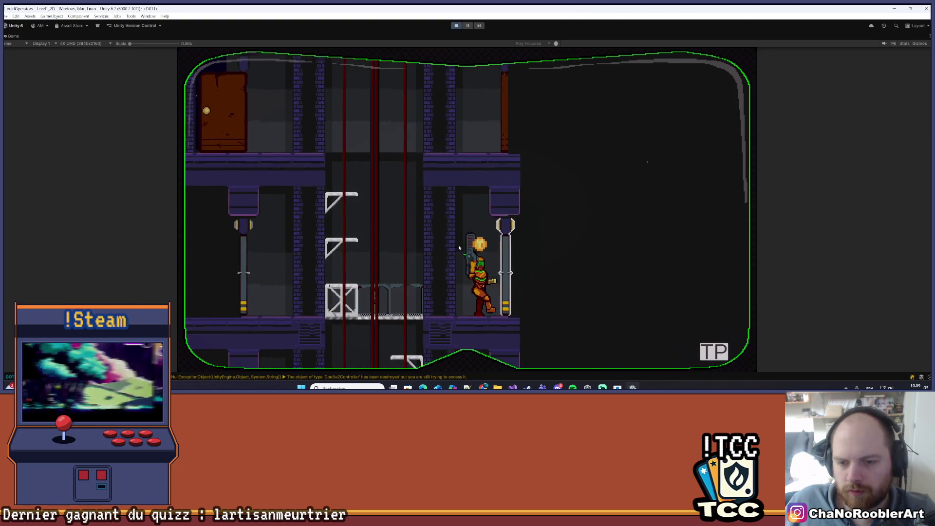
key(space)
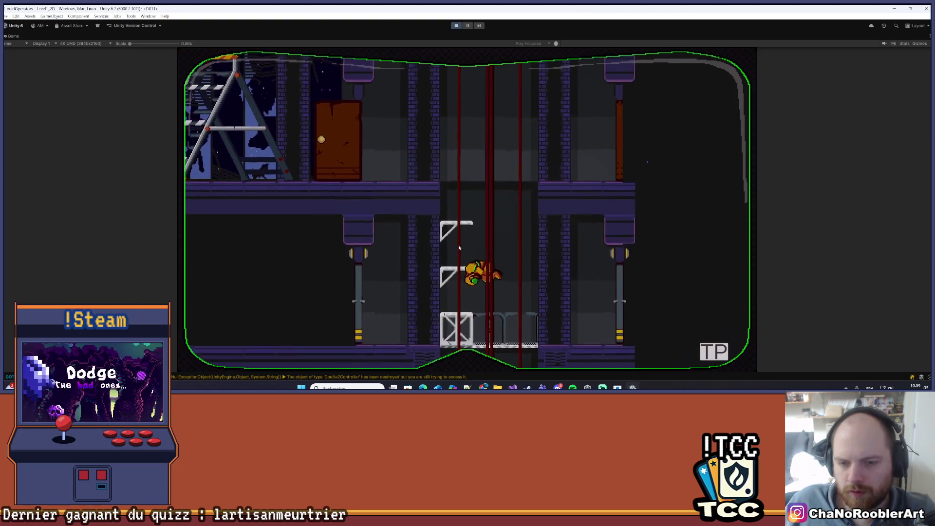
key(Up)
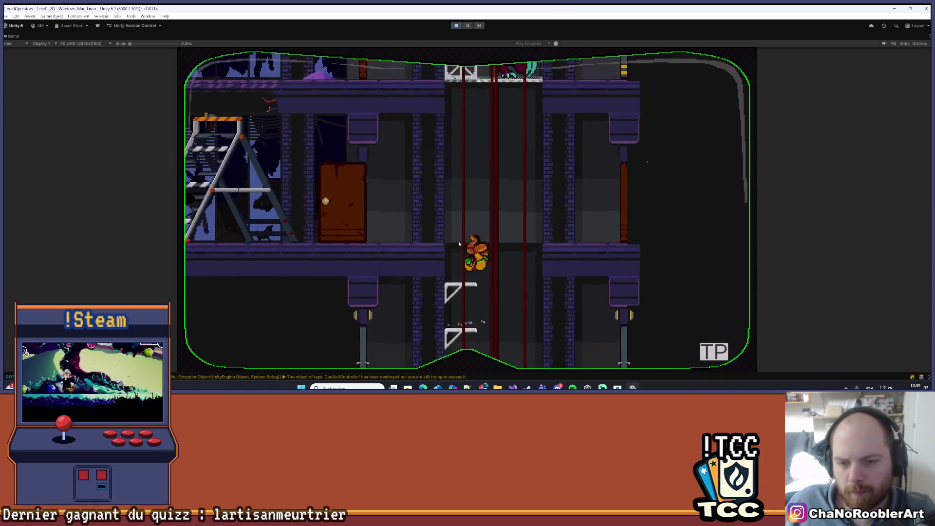
key(Right)
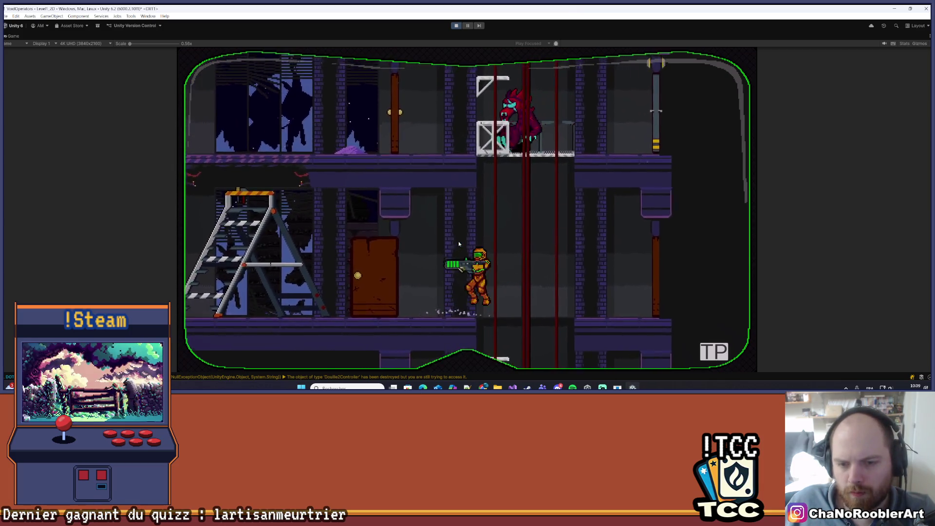
Drop down the shaft, grab the pole, cling to the walls, hop onto the crate and fire
key(Down)
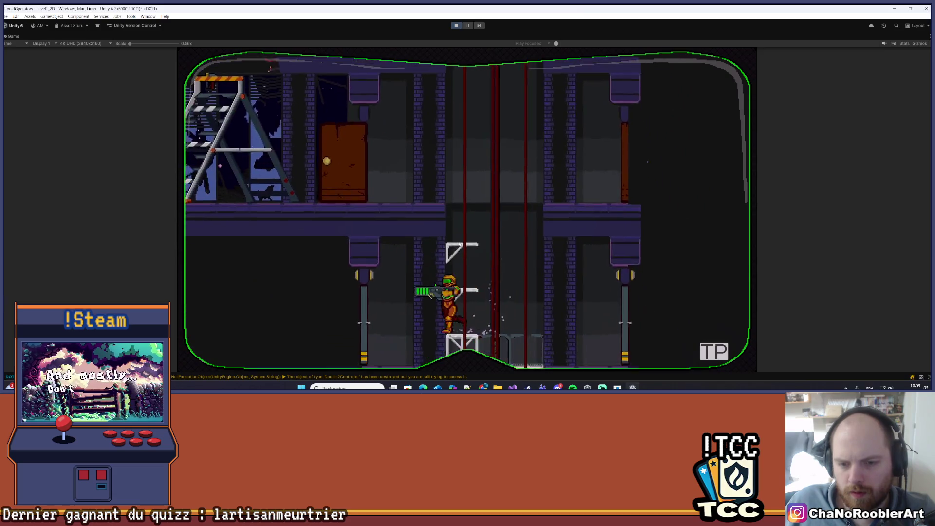
key(Left)
key(space)
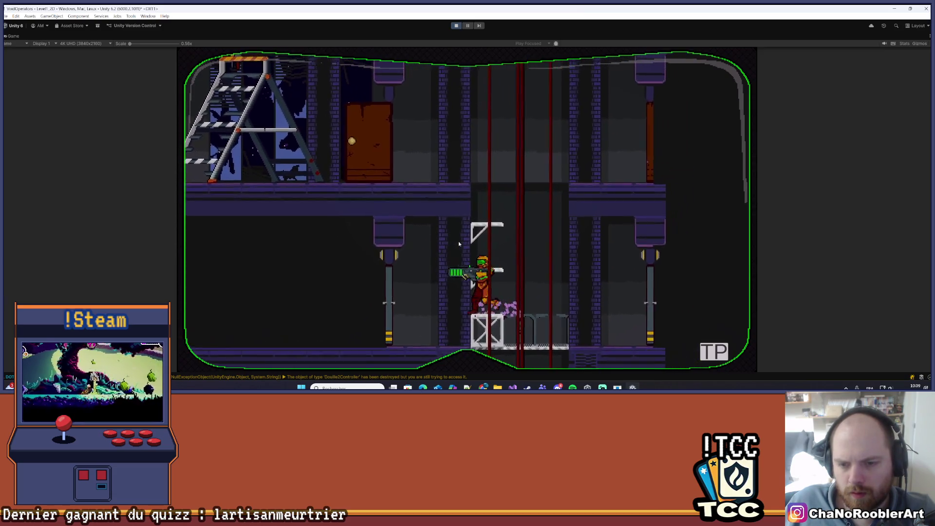
key(Right)
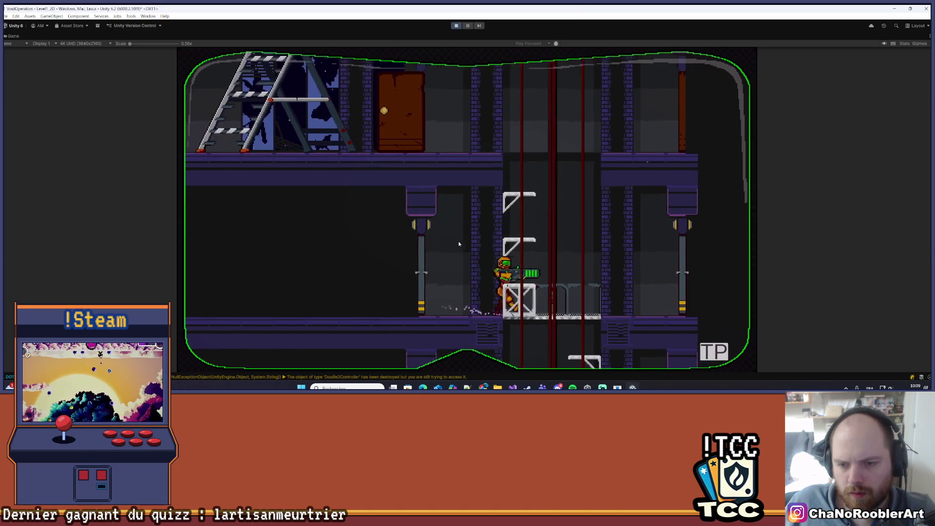
key(space)
key(Down)
key(Right)
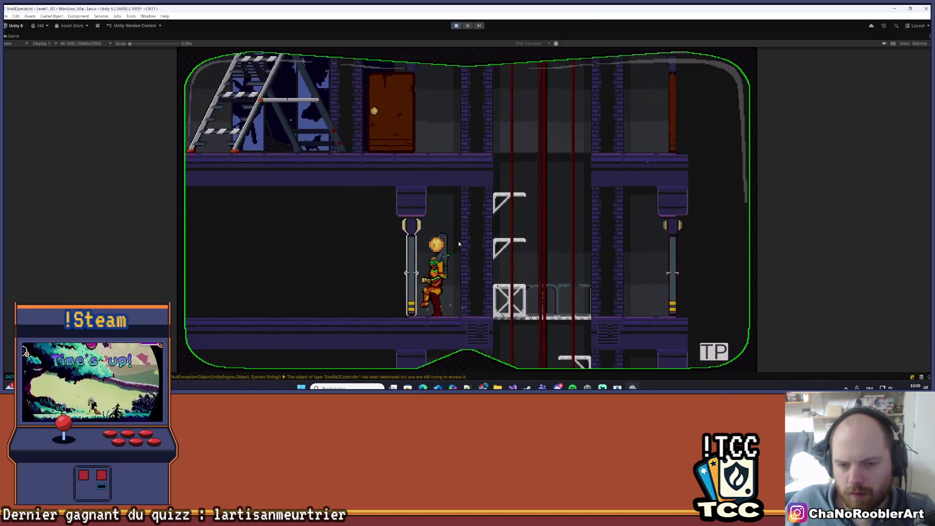
key(space)
key(Left)
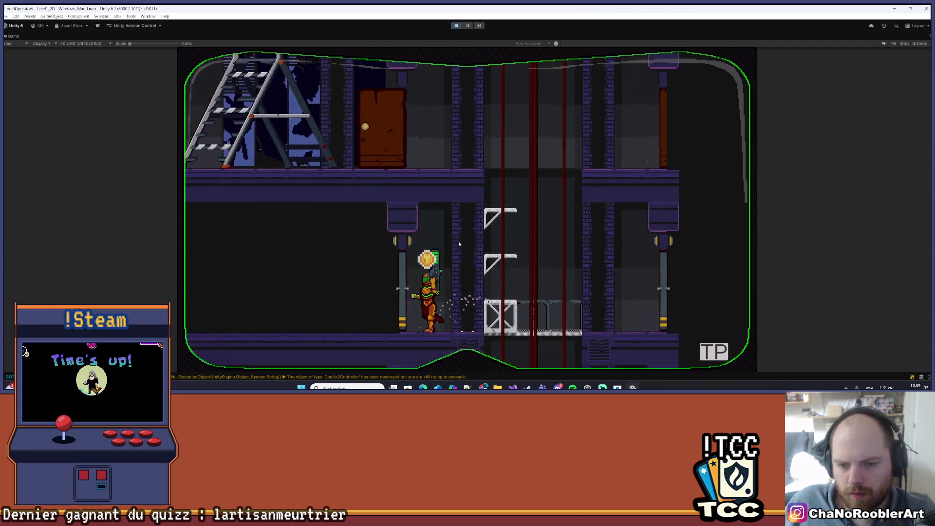
key(space)
key(Right)
key(space)
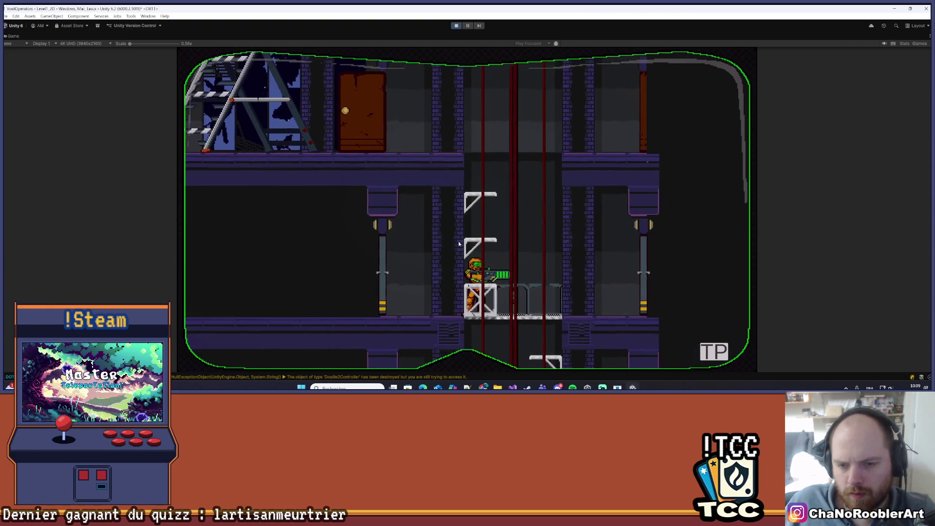
key(Left)
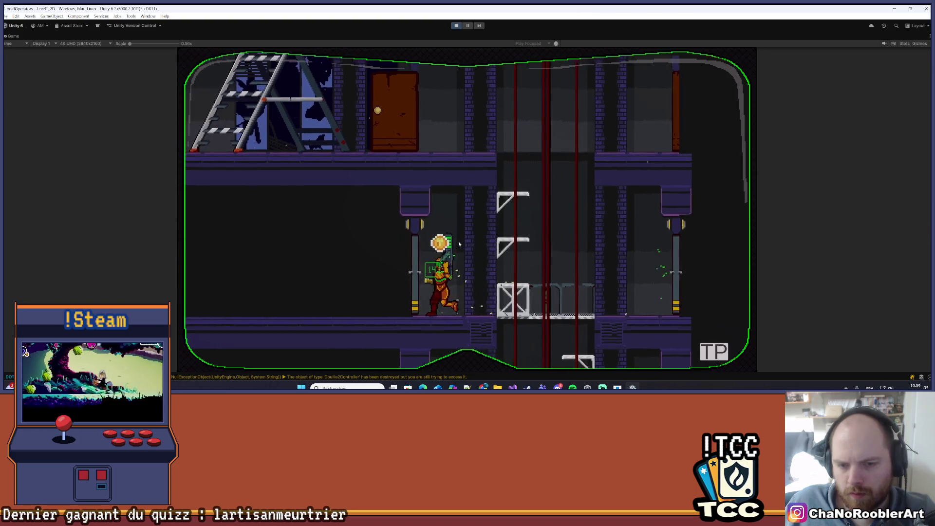
key(space)
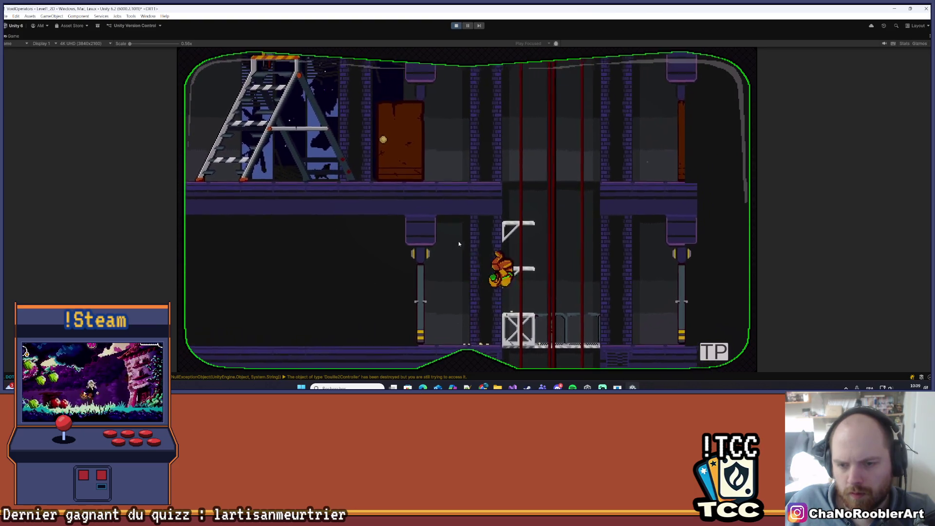
key(Right)
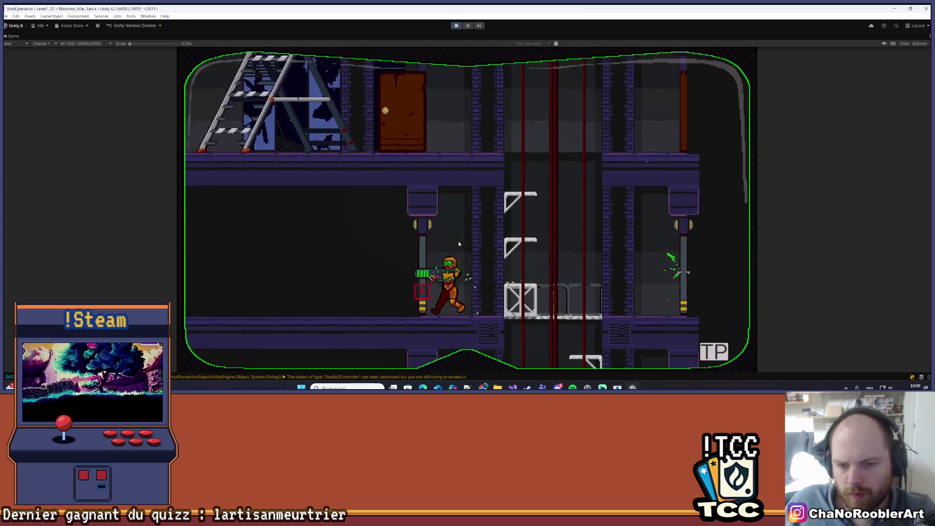
key(space)
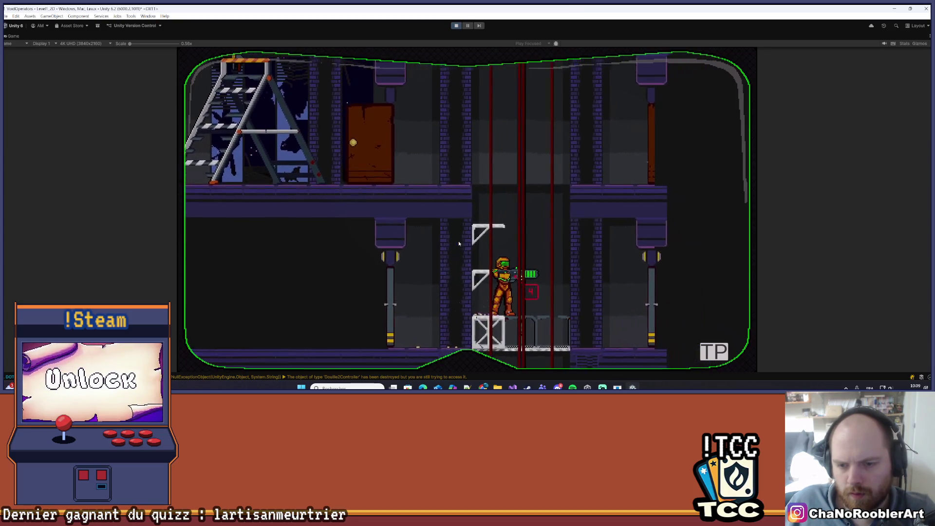
key(Left)
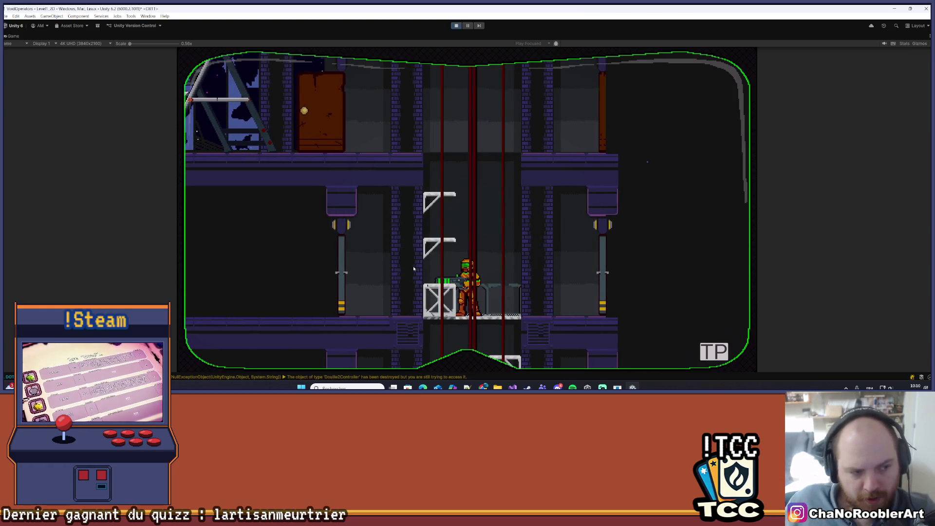
Jump the character up through the platforms onto the wall ledge and the crate below
key(space)
key(space)
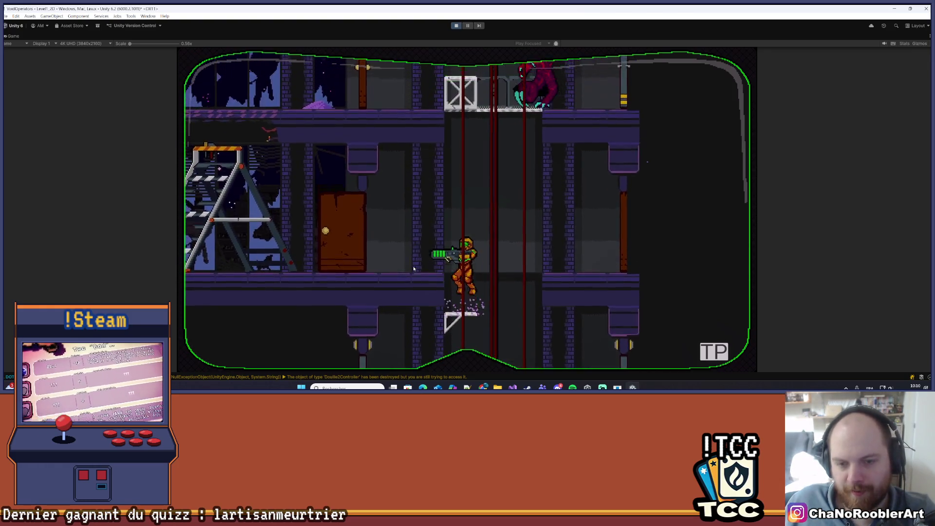
key(space)
key(Right)
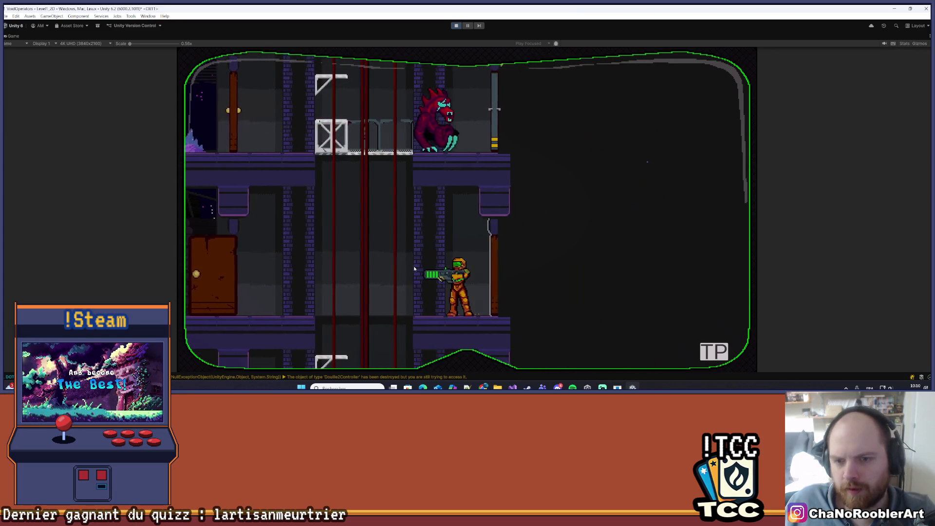
key(space)
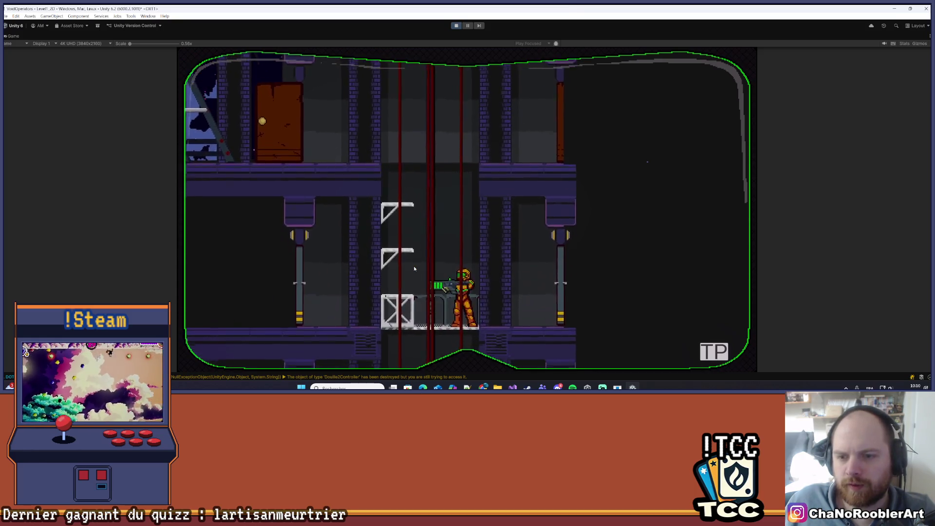
key(Right)
key(Left)
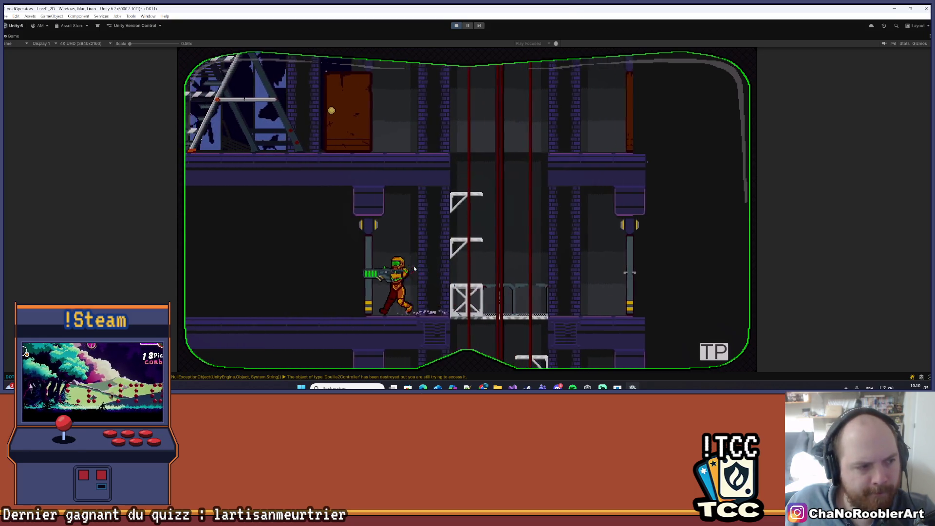
key(Right)
key(space)
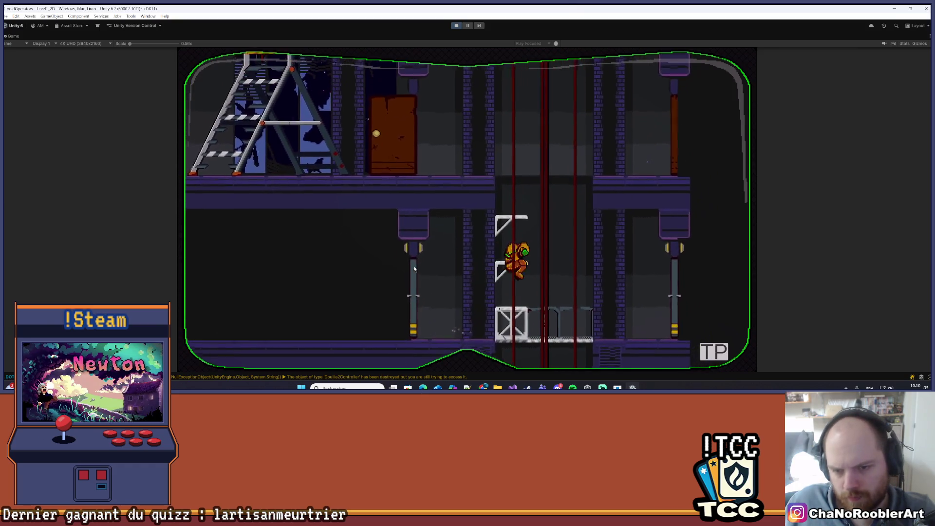
key(Left)
key(Right)
key(space)
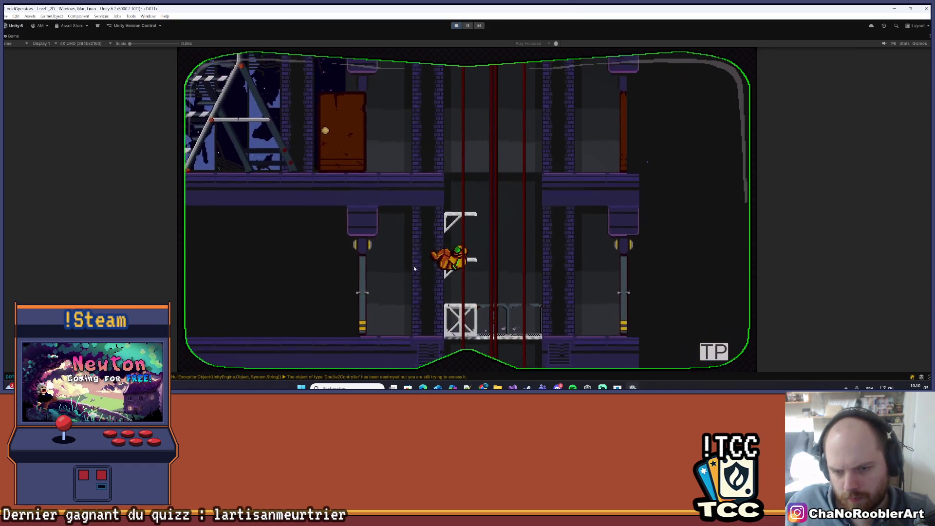
key(Left)
key(space)
key(Left)
key(space)
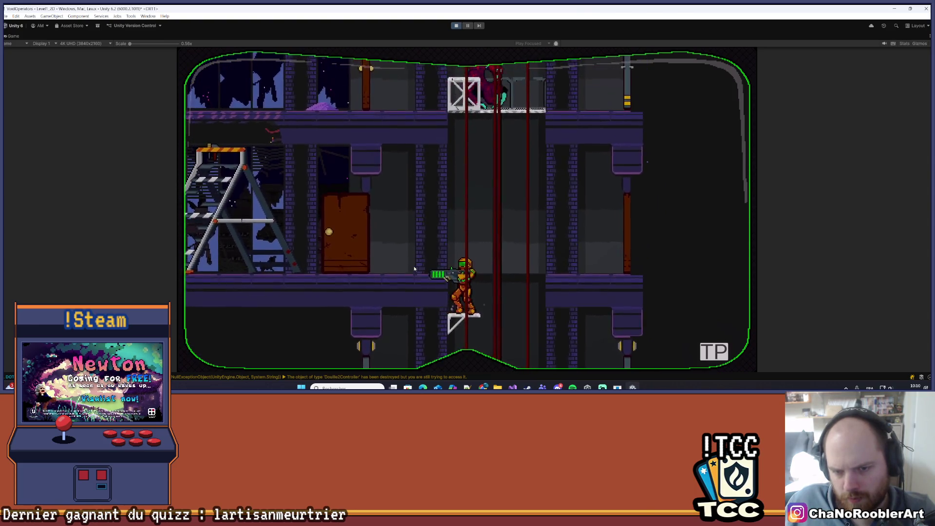
Drop to the lower floor, aim upward, and spin-jump up the shaft toward the boss
key(Left)
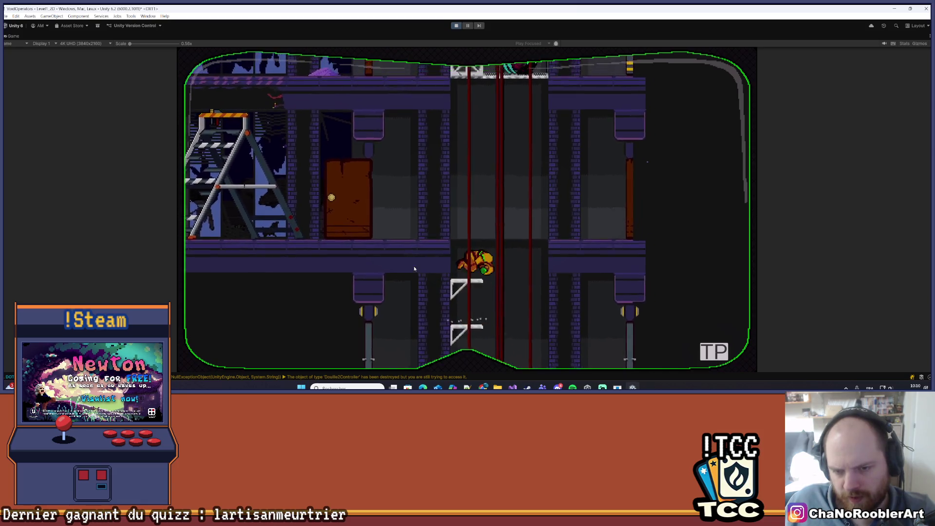
key(Right)
key(Right)
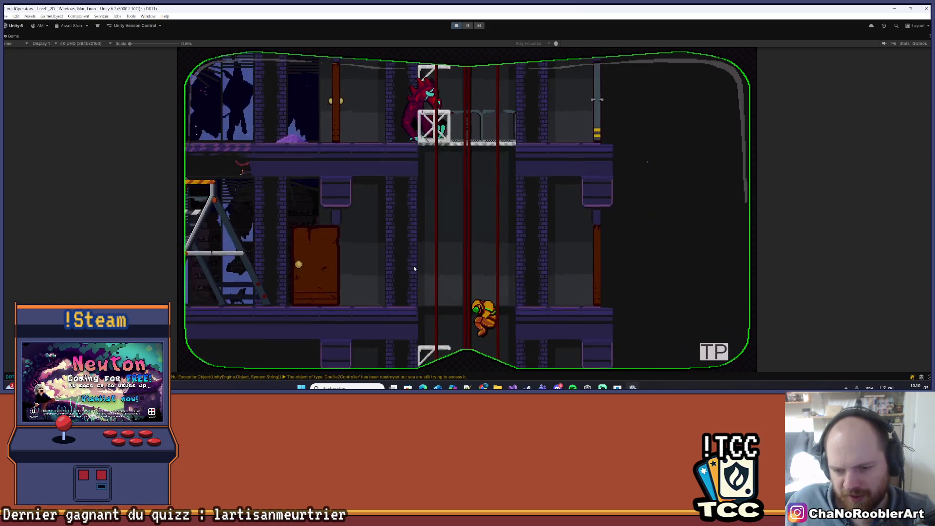
key(Left)
key(space)
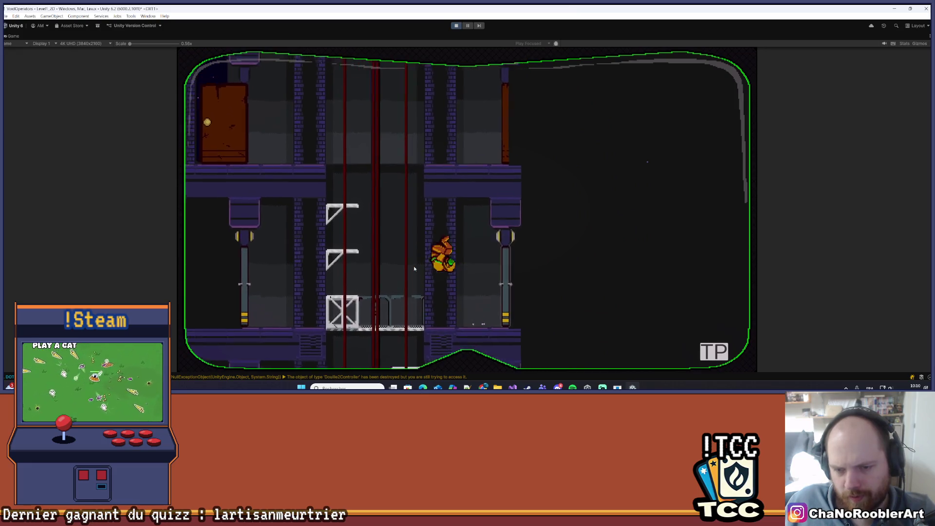
key(Left)
key(space)
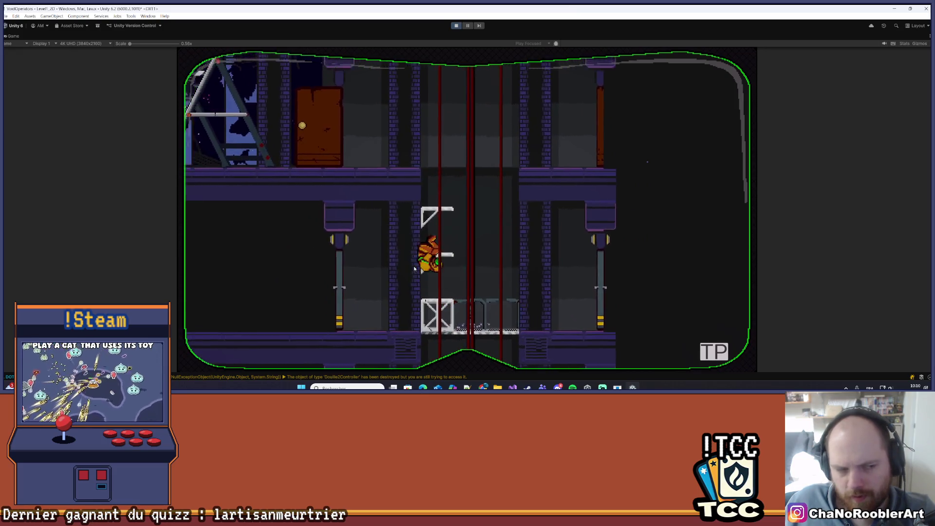
key(Up)
key(Right)
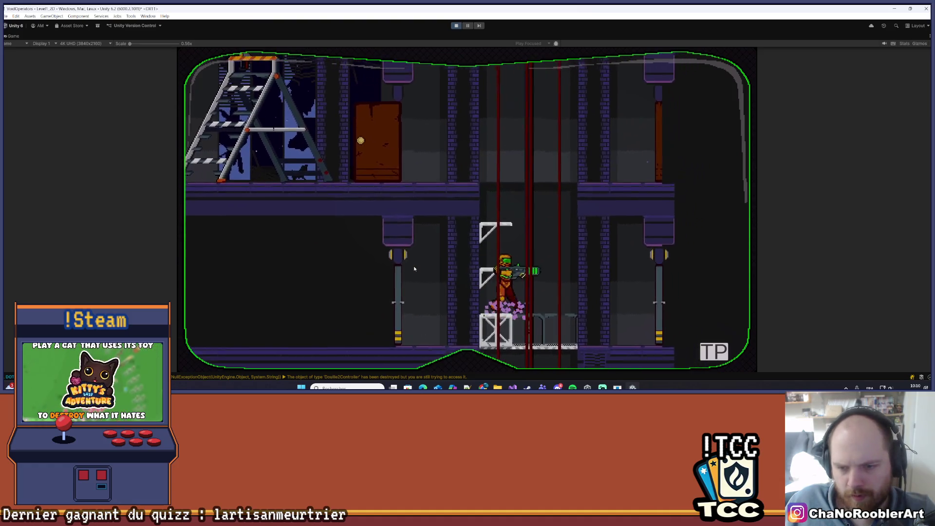
key(space)
key(Left)
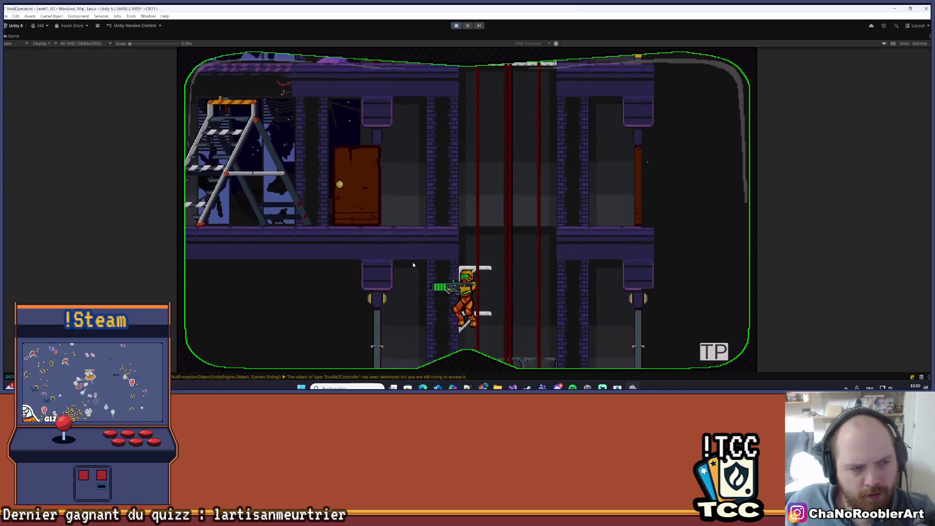
key(Down)
key(Up)
key(Right)
key(space)
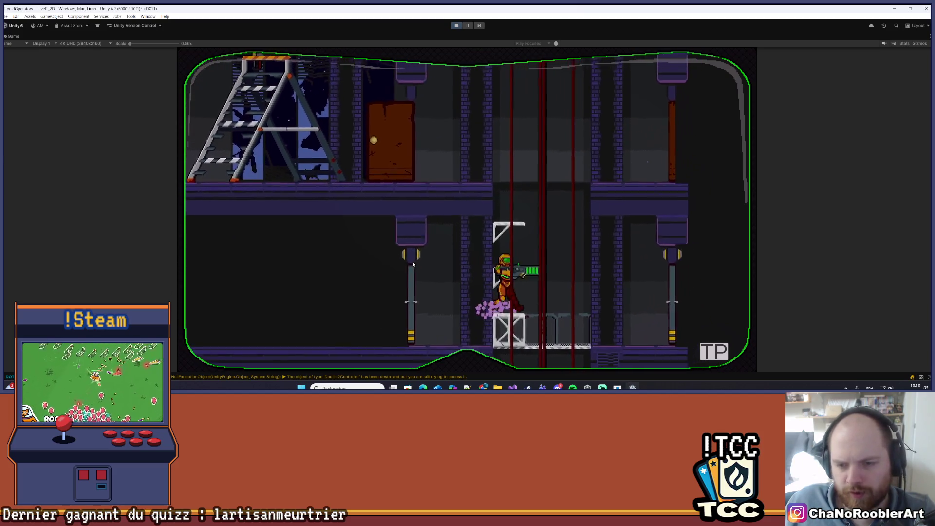
key(Right)
key(space)
Run between the pillars and crate, then climb the wall brackets and grab the red pipe
key(Left)
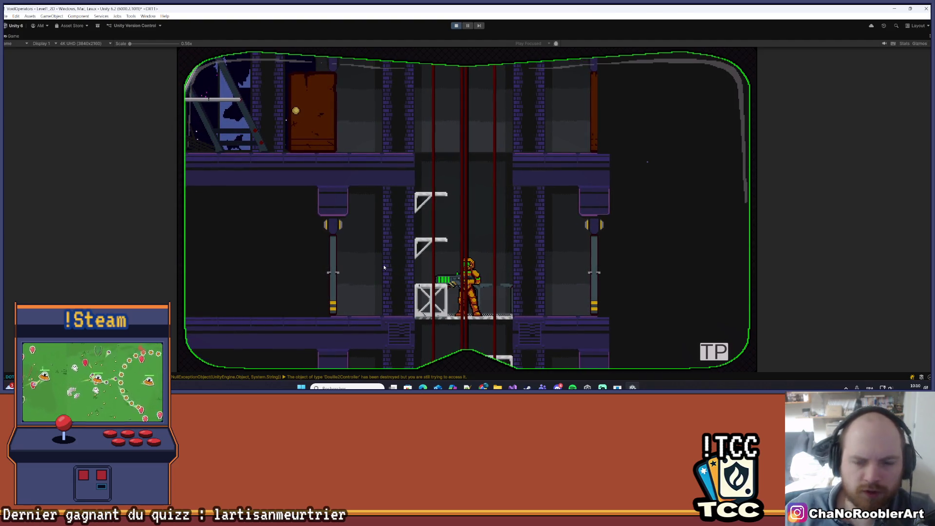
key(space)
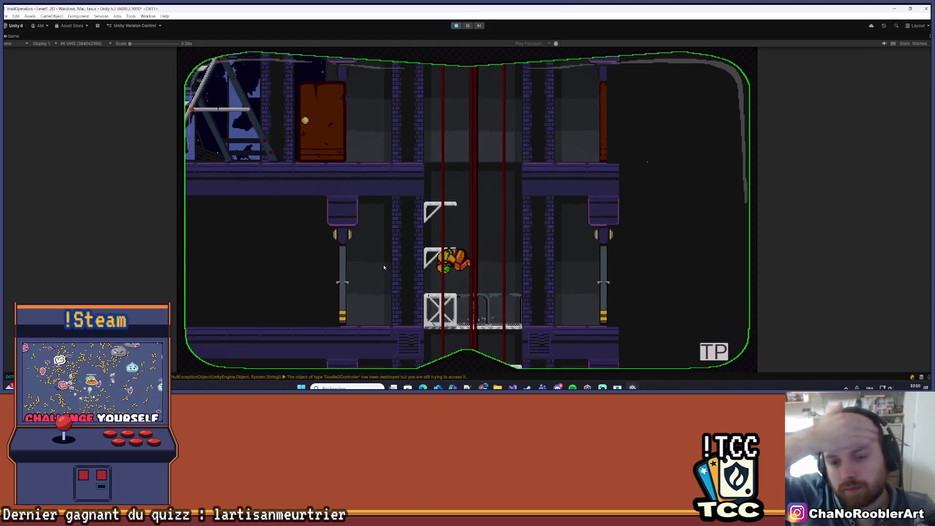
key(Left)
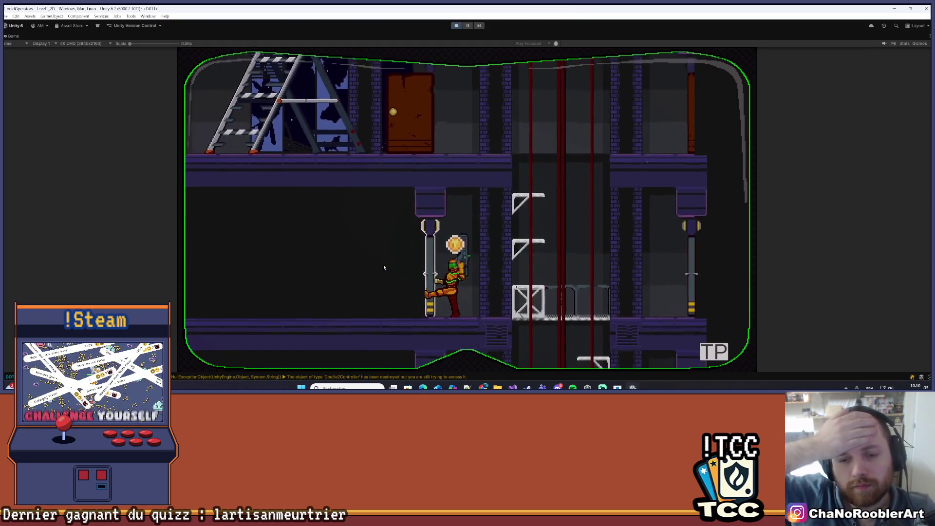
key(Right)
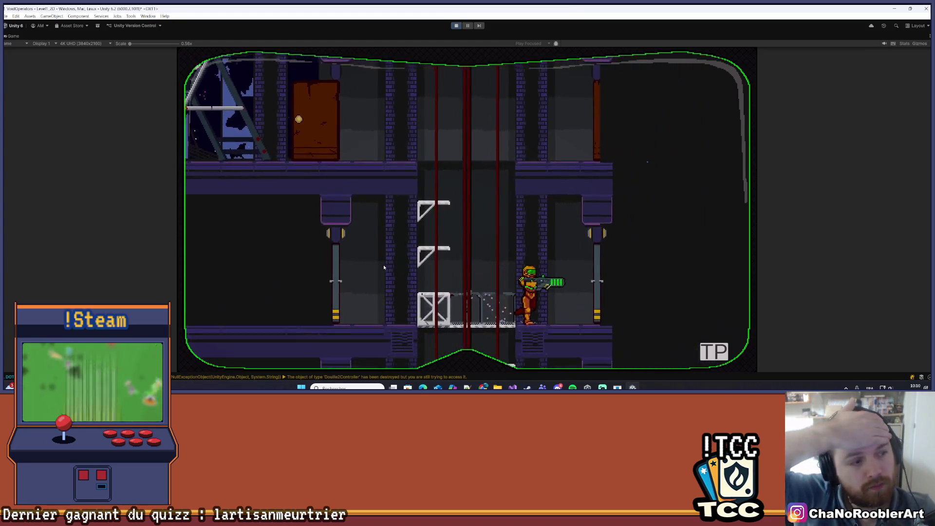
key(Left)
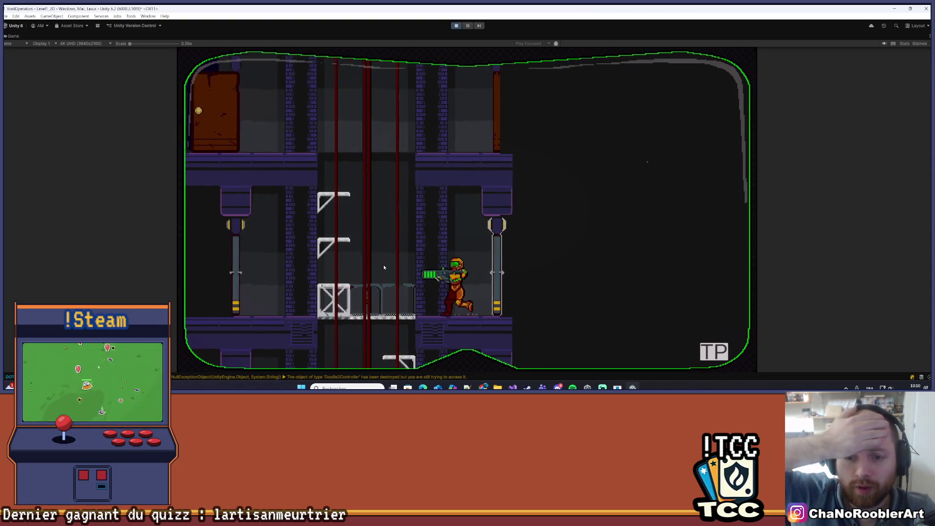
key(space)
key(Right)
key(Left)
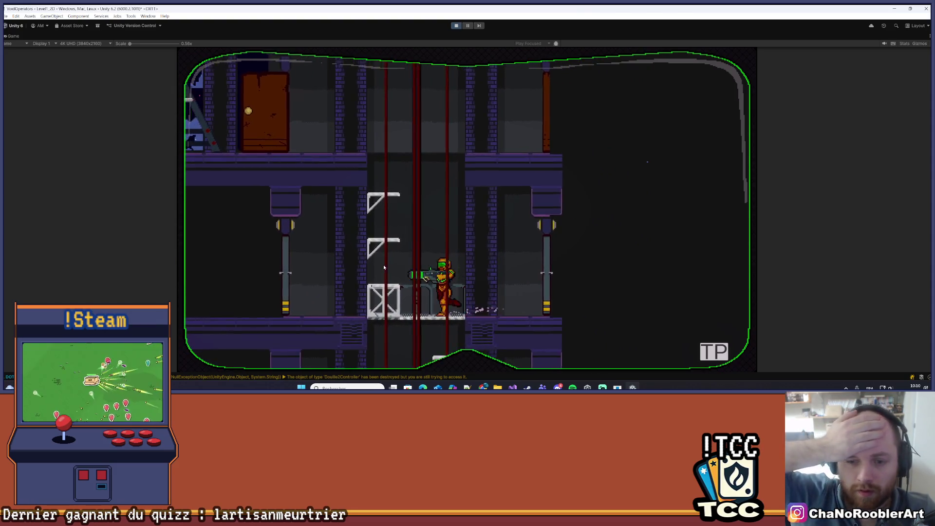
key(space)
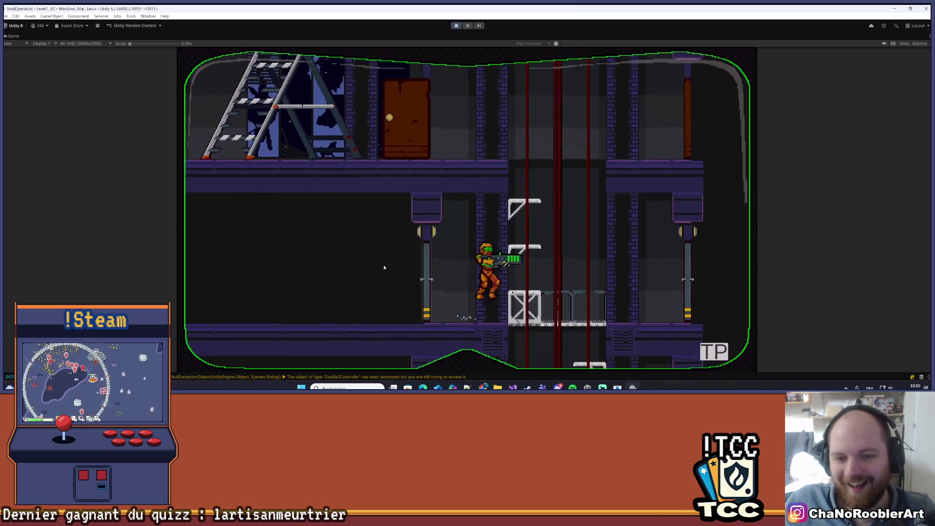
key(Left)
key(Right)
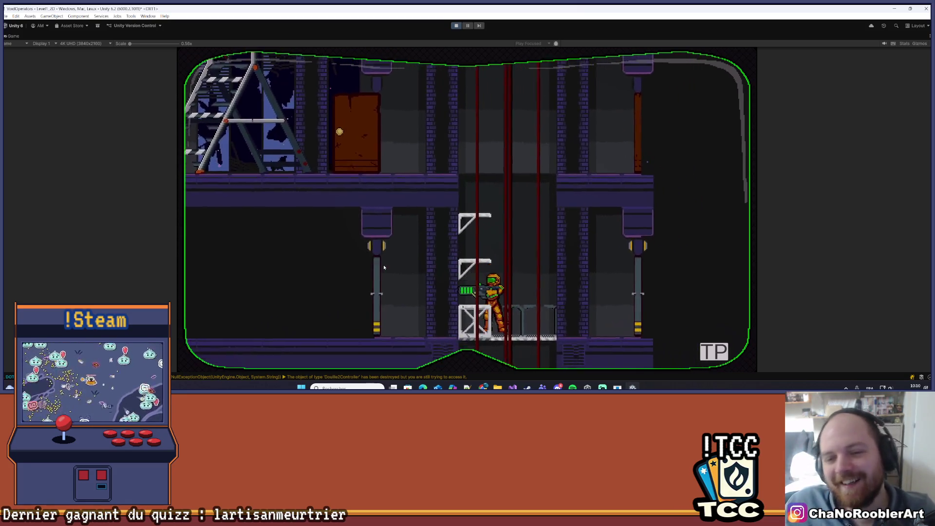
key(Left)
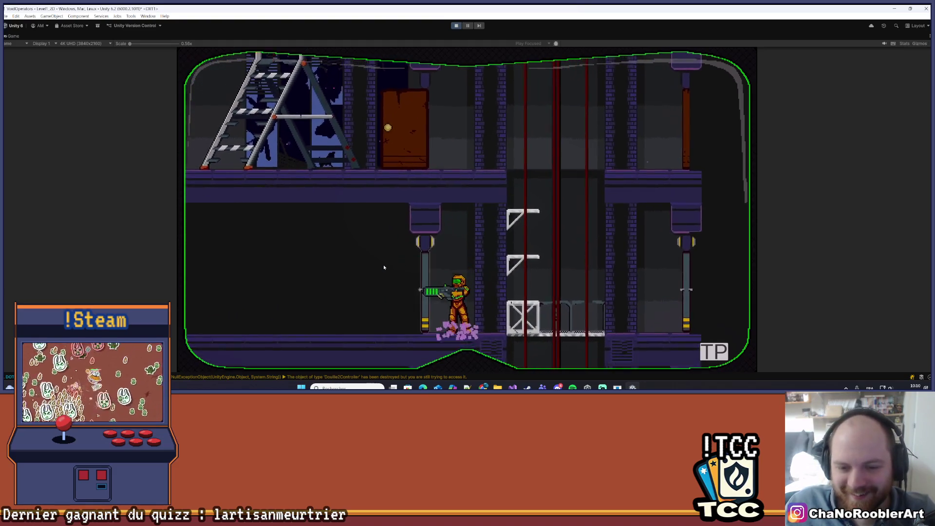
key(Right)
key(space)
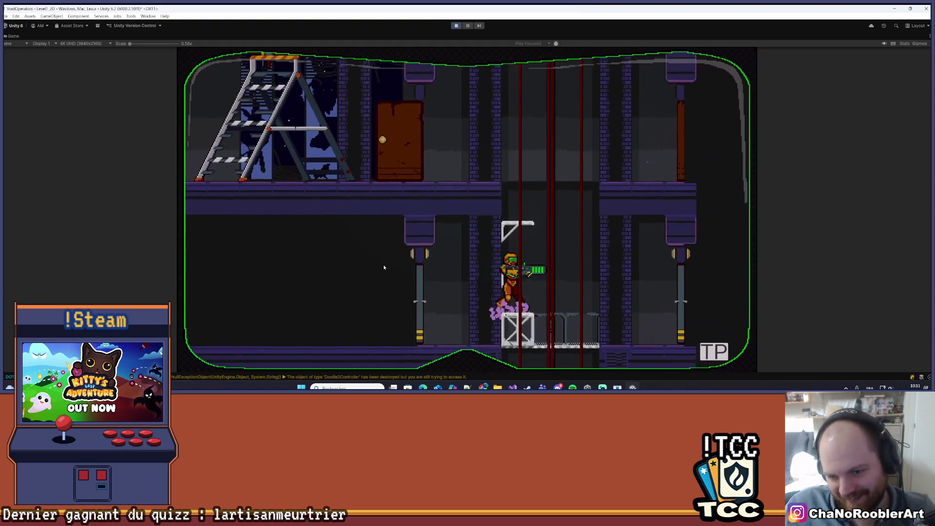
key(Right)
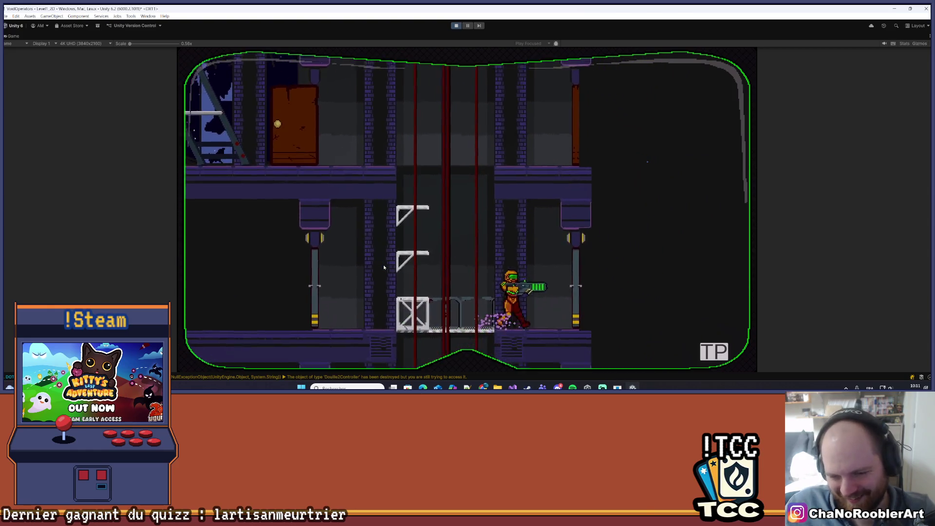
key(space)
key(Right)
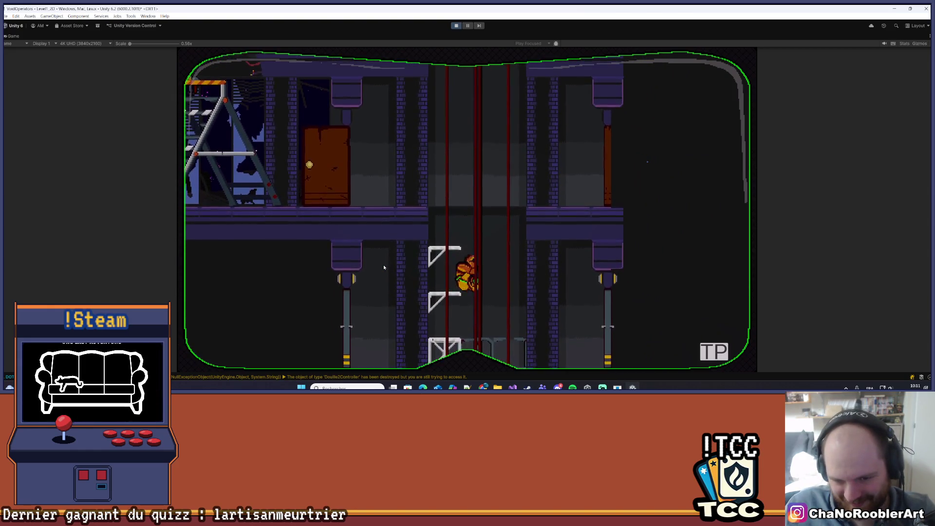
key(Right)
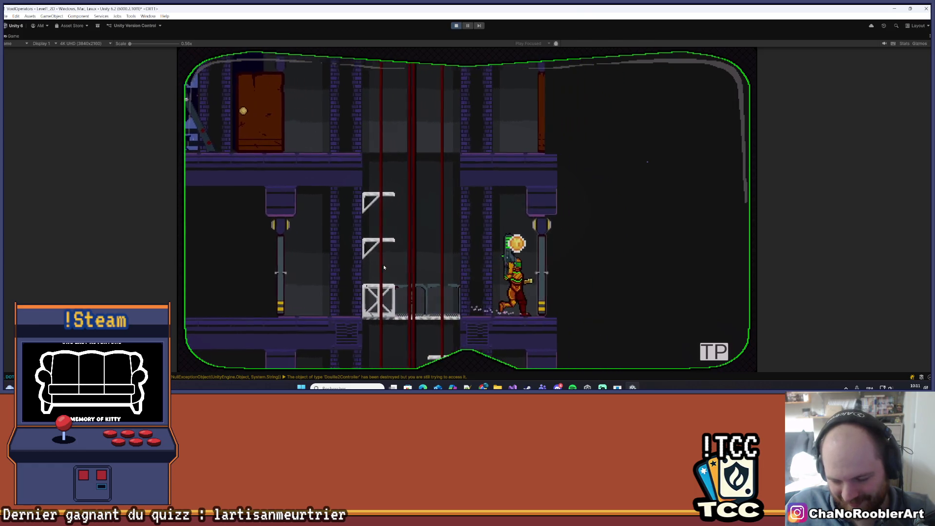
key(Left)
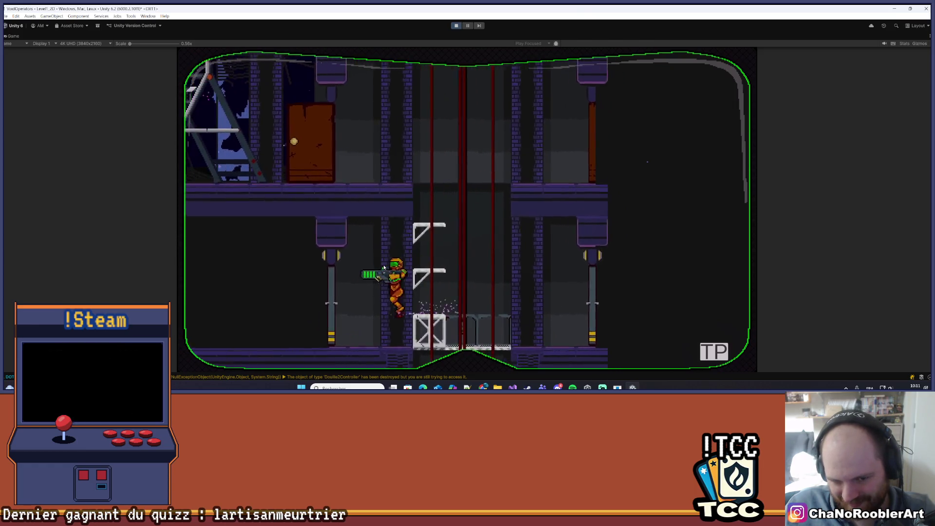
Climb the shaft ledges firing the arm cannon, then drop down the elevator shaft to the poles
key(space)
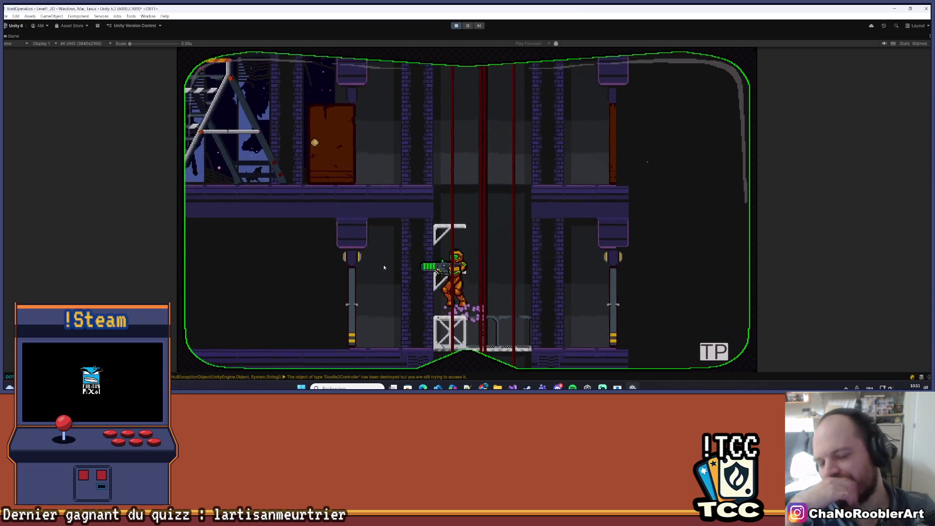
key(space)
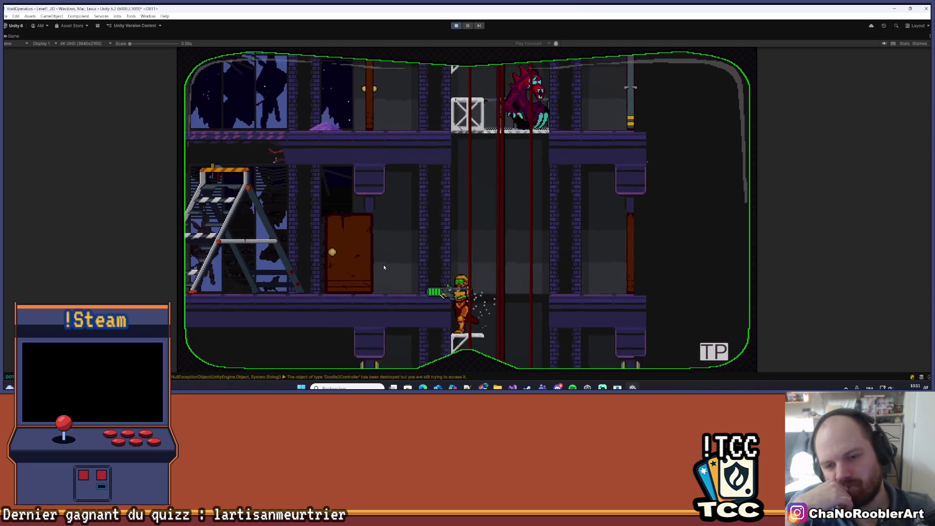
key(ctrl)
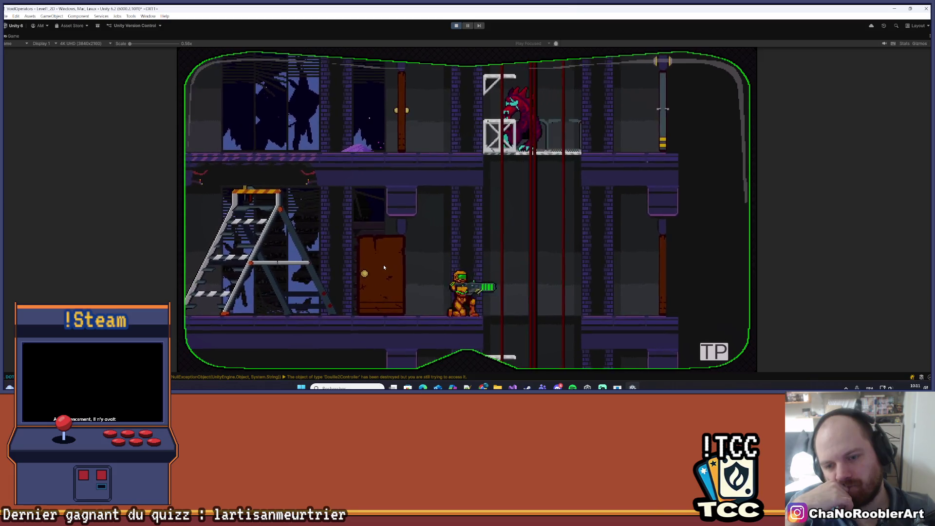
key(space)
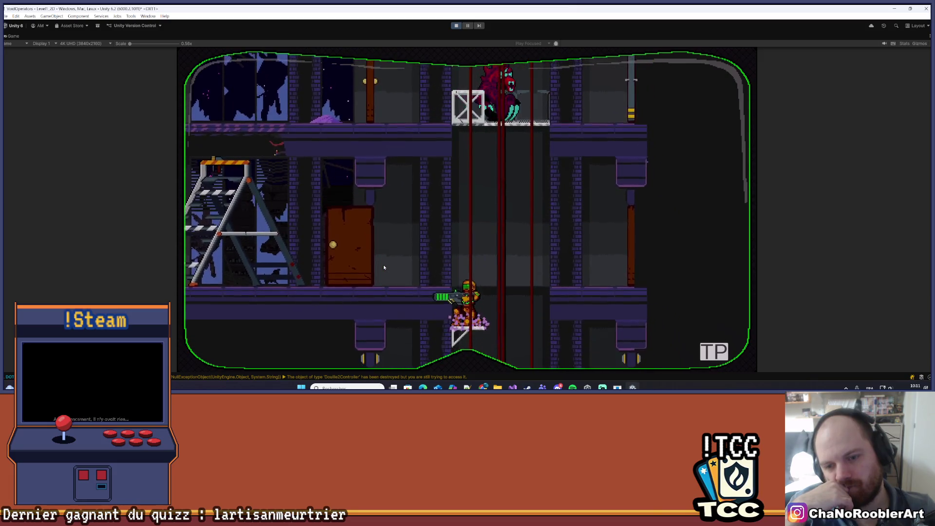
key(ctrl)
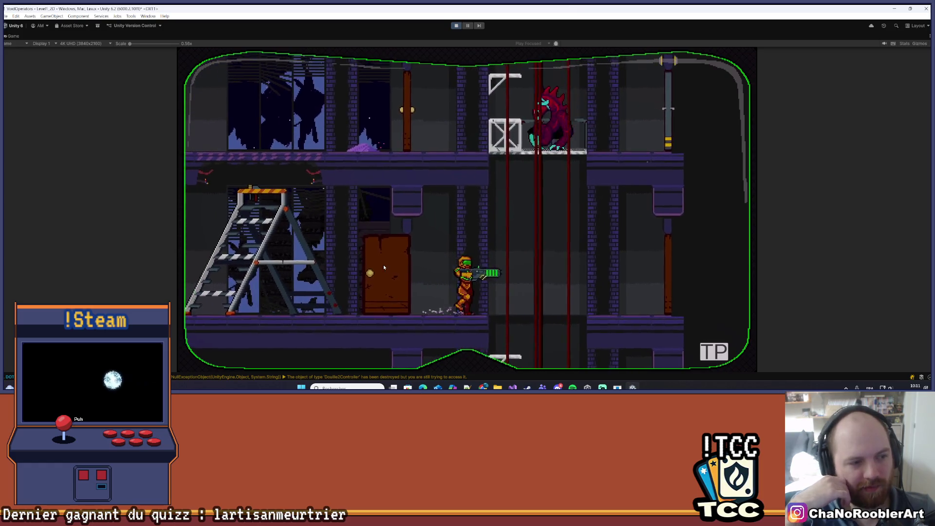
key(Left)
key(Right)
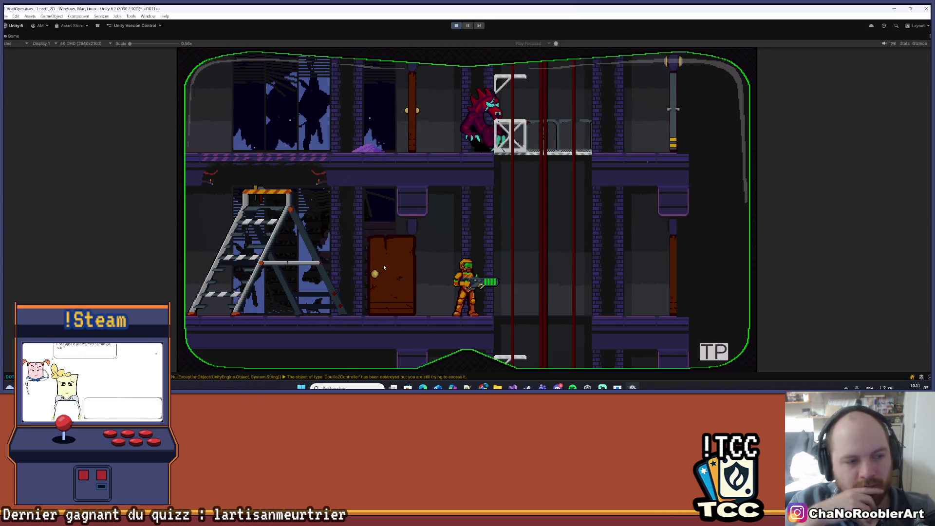
key(Left)
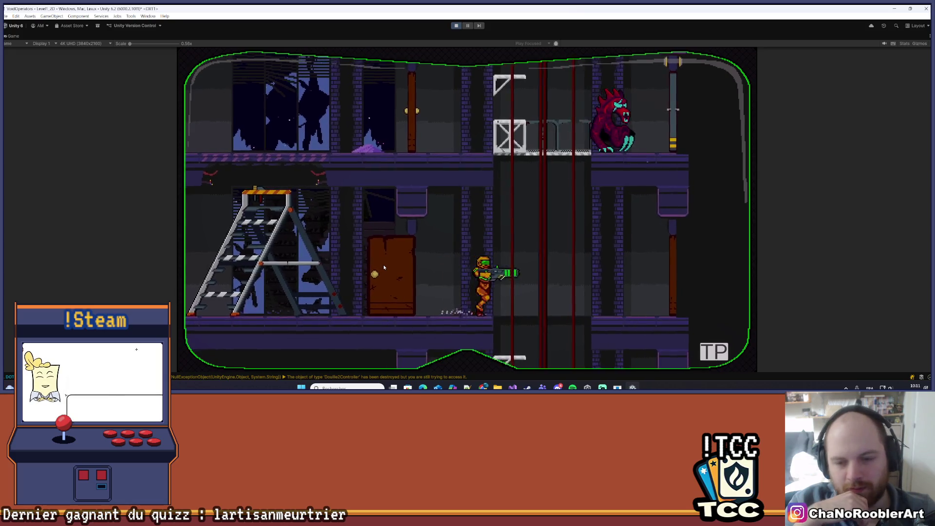
key(Right)
key(Right)
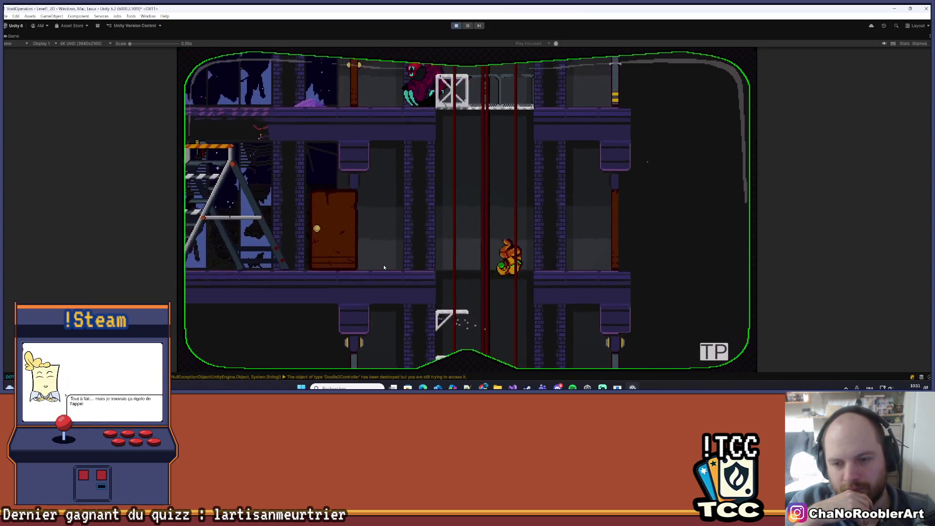
key(Left)
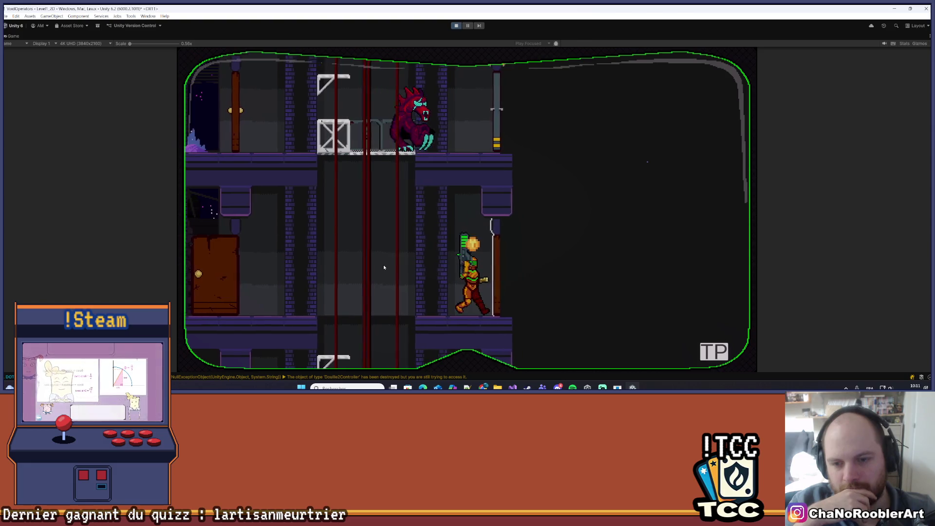
key(Left)
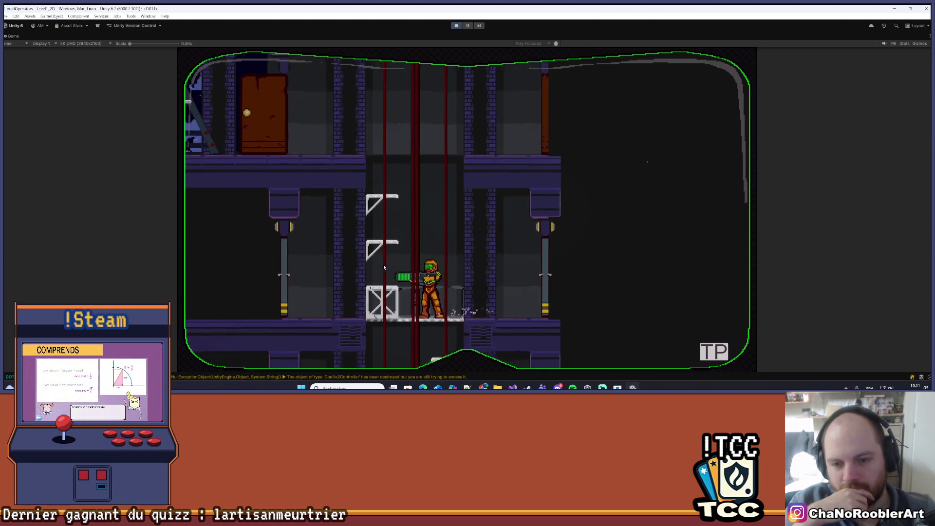
key(Right)
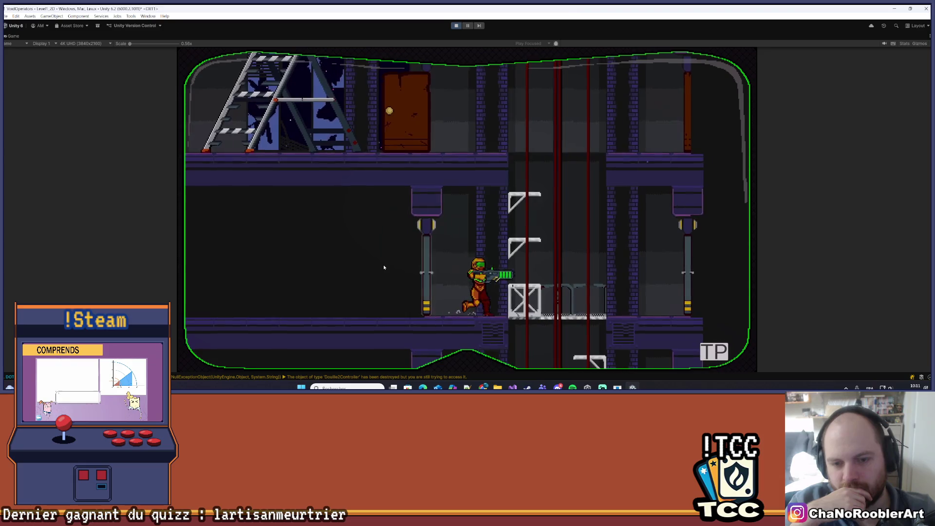
key(space)
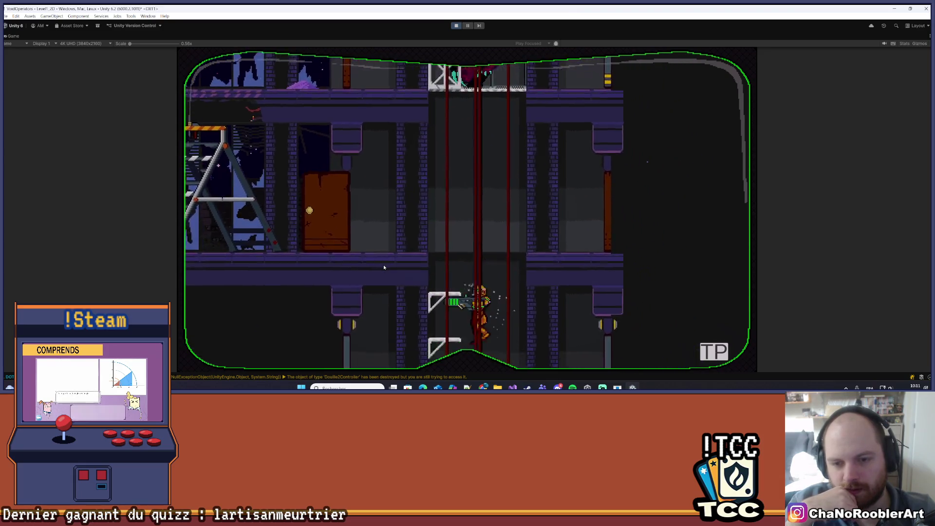
key(Left)
key(Right)
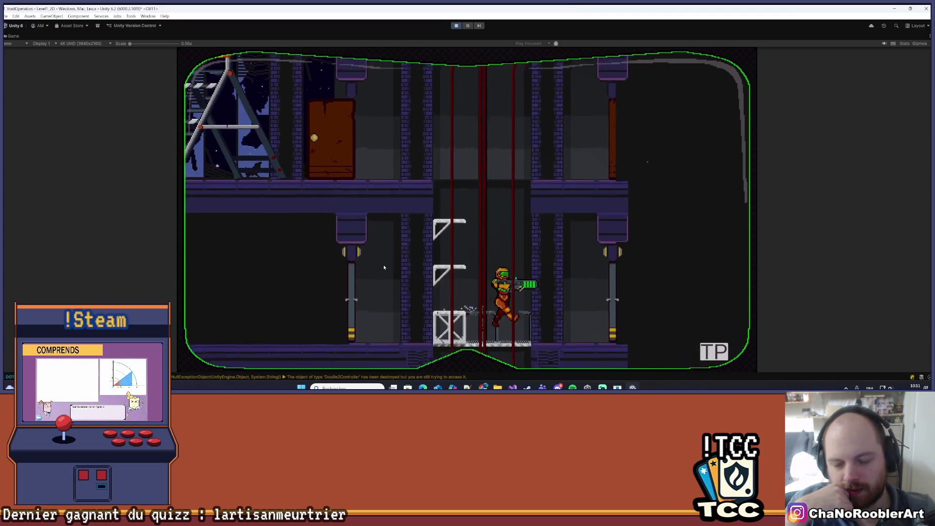
Spin-jump up the shaft, climb the slanted ladder to the upper floor, and stop the playtest
key(Left)
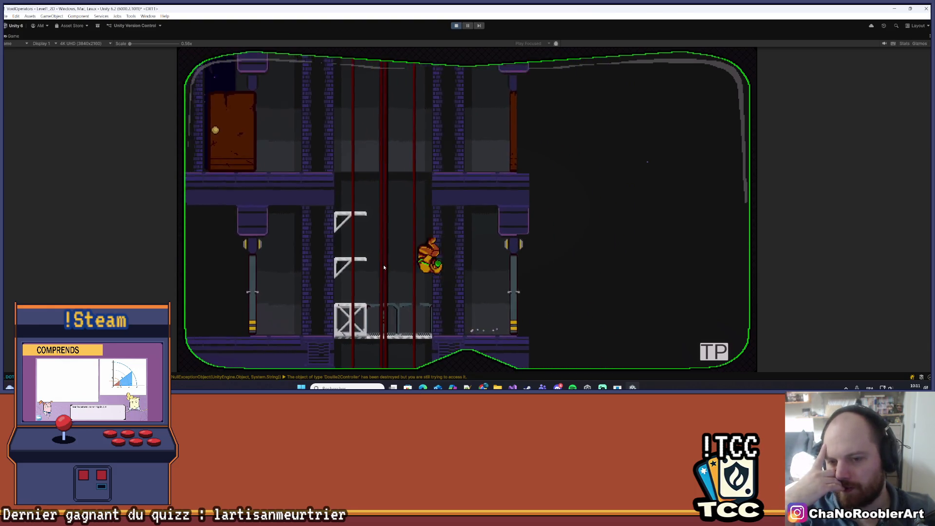
key(Right)
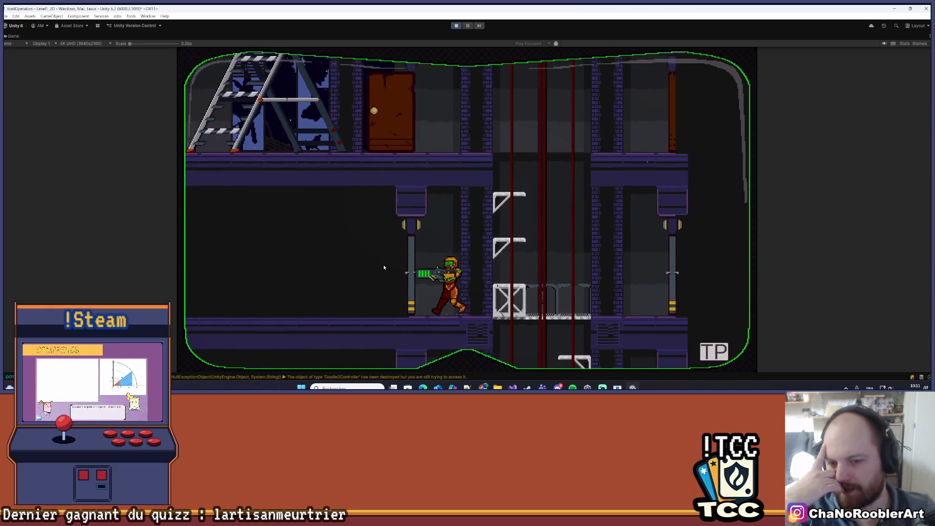
key(space)
key(space)
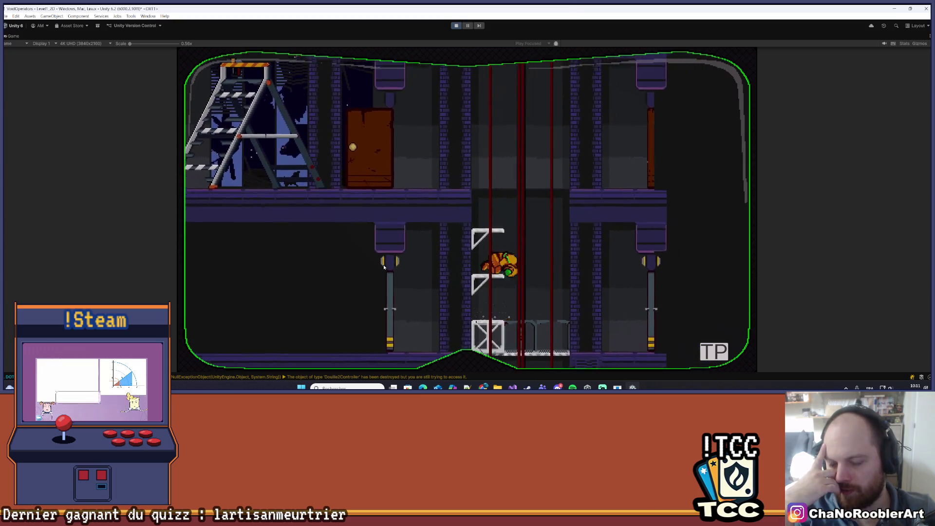
key(Right)
key(Left)
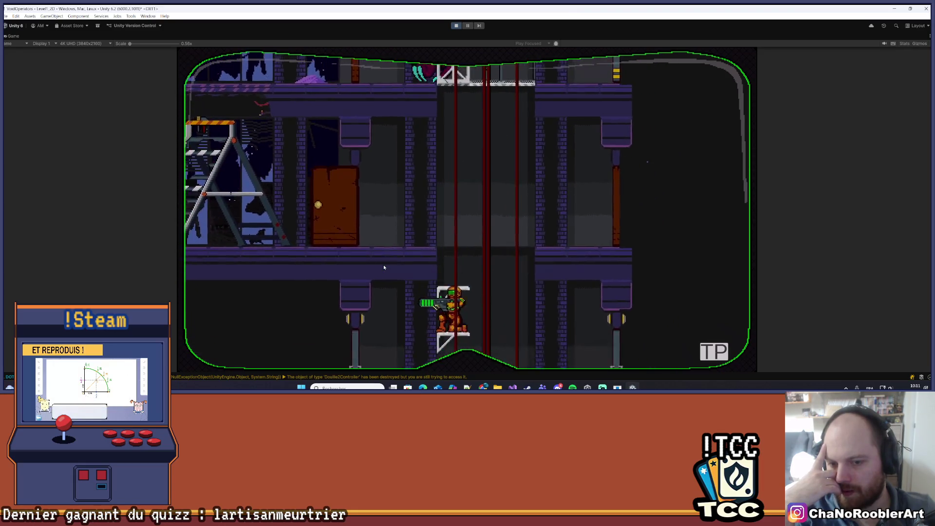
key(Left)
key(space)
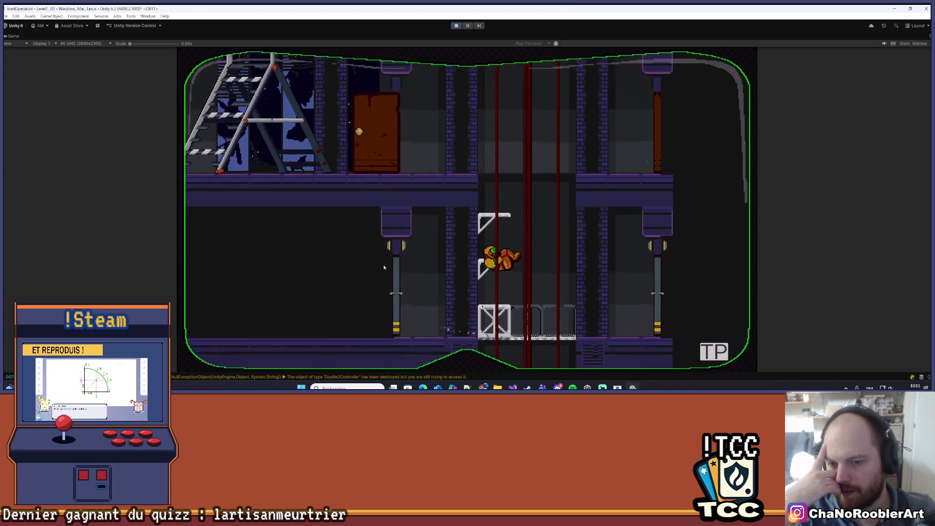
key(Right)
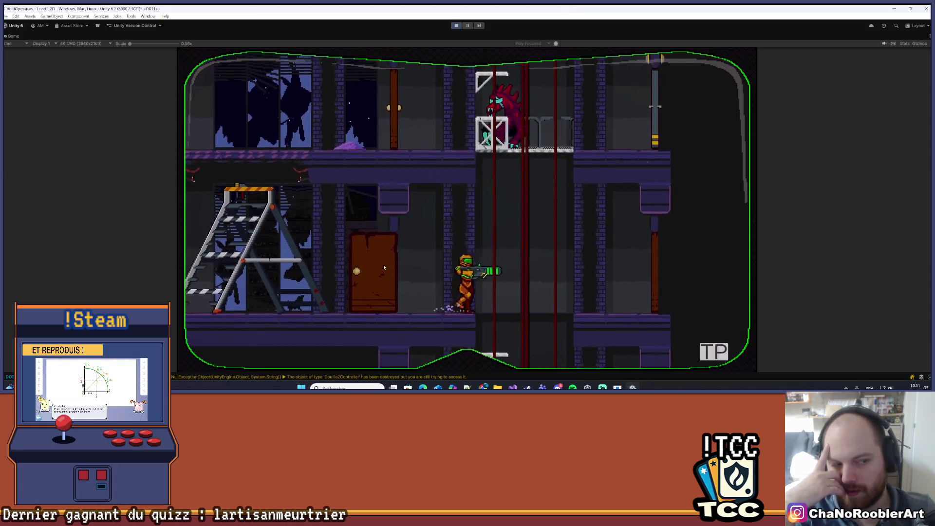
key(space)
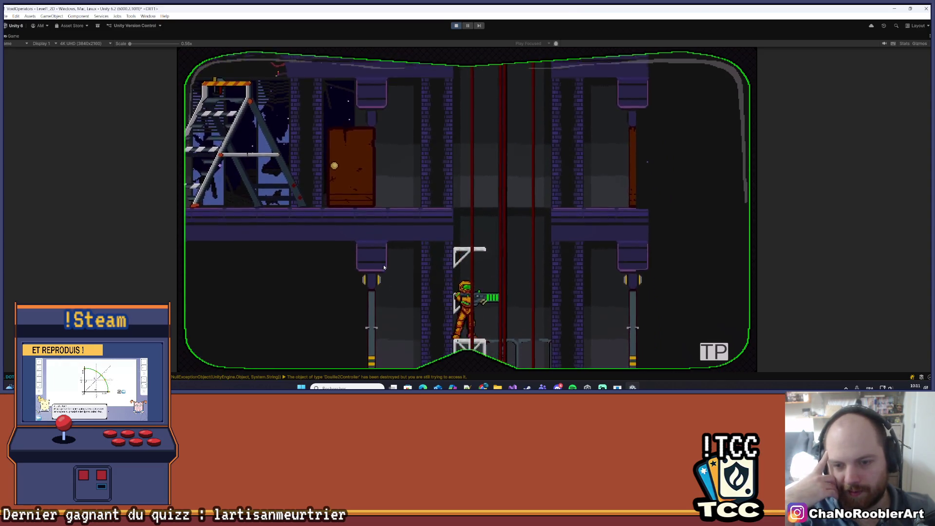
key(Right)
key(Left)
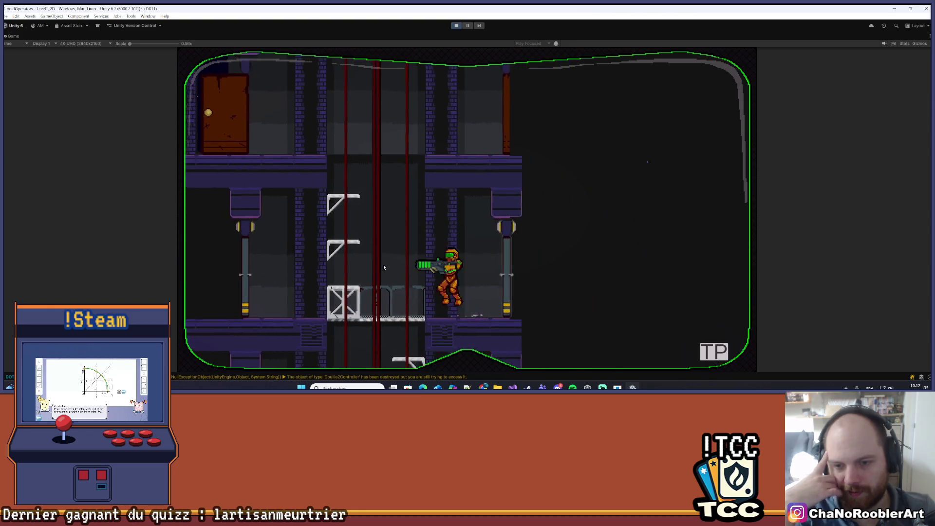
key(Right)
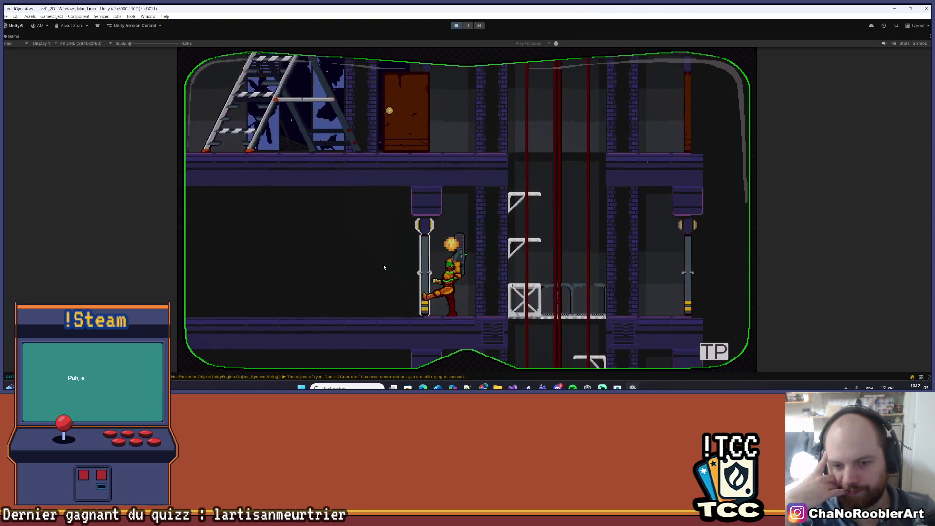
key(space)
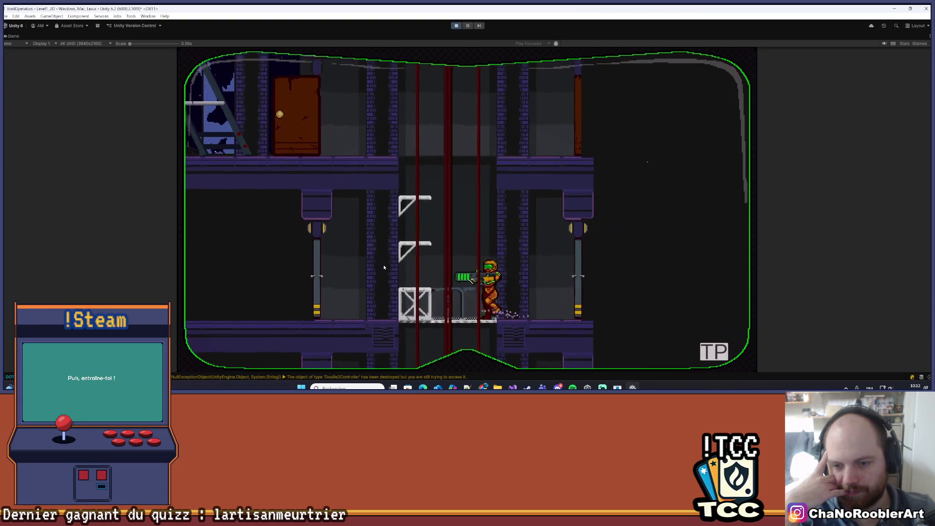
key(space)
key(Left)
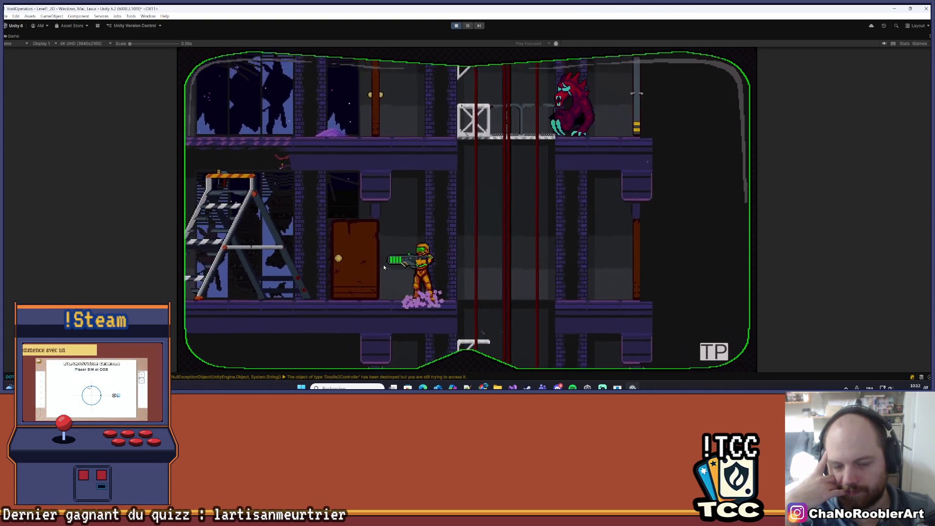
key(Right)
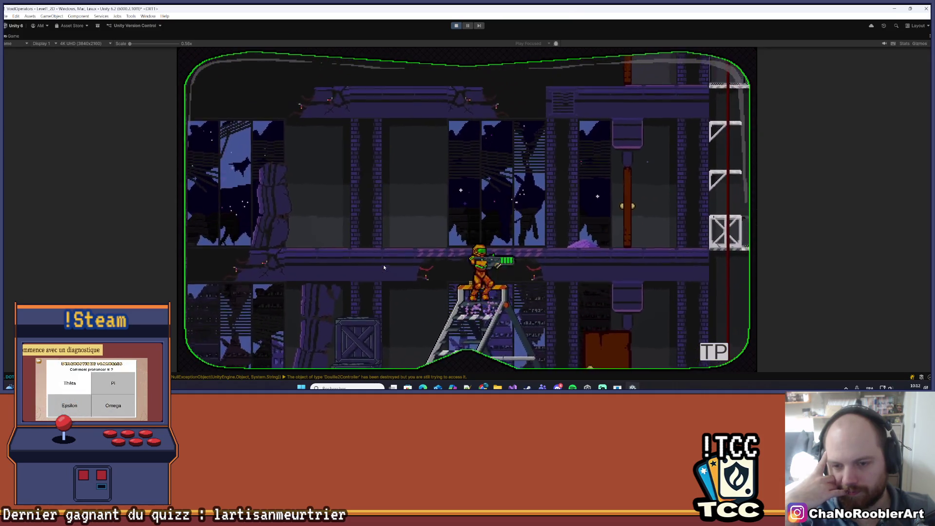
key(Left)
key(ctrl+p)
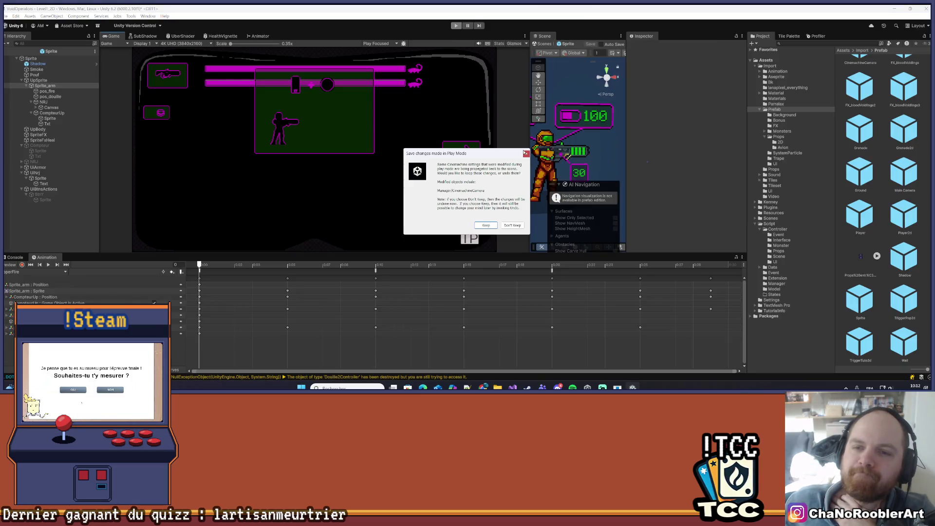
Dismiss the play-mode changes prompt, widen the Scene view, and open Boss_Scorpion from Prefab > Monsters
click(526, 154)
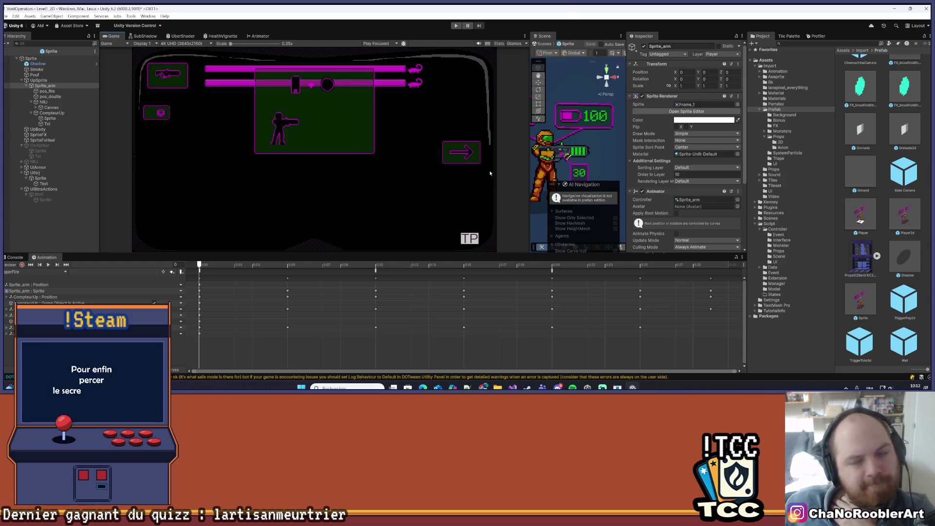
drag(530, 145, 382, 145)
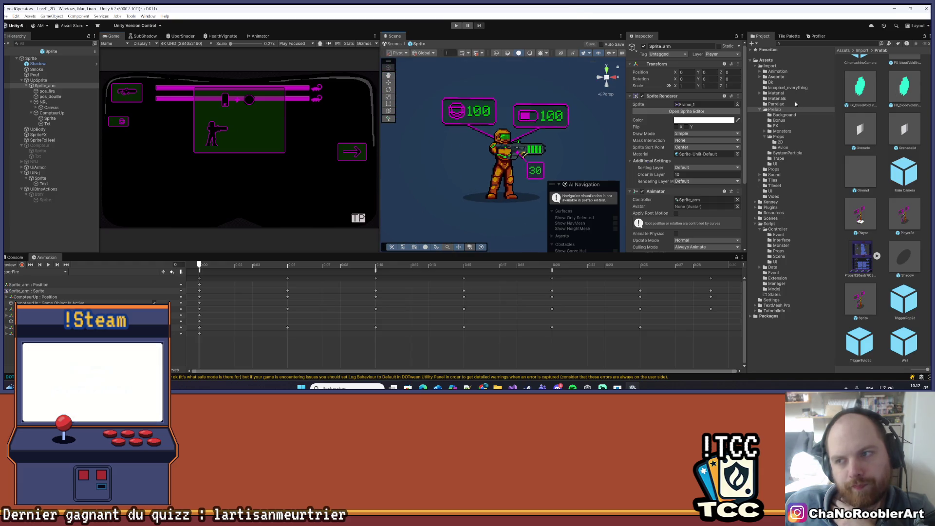
click(774, 137)
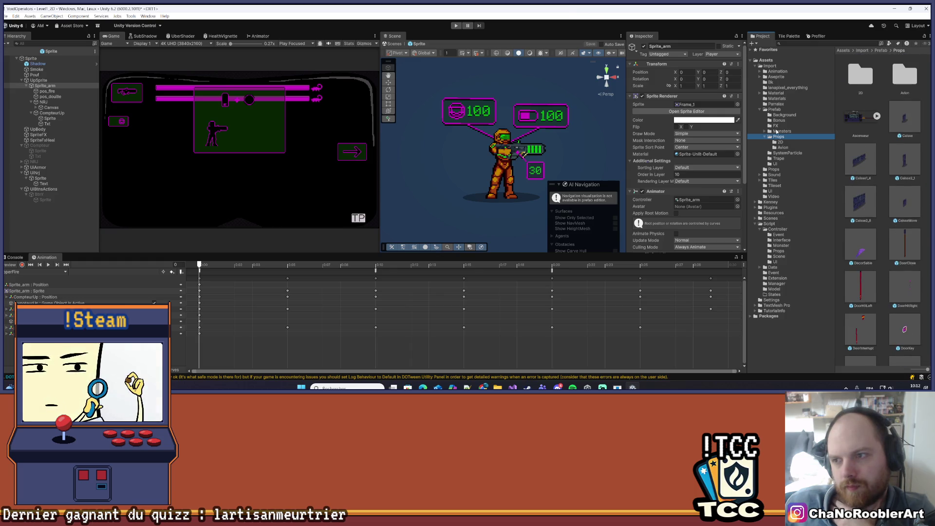
click(778, 131)
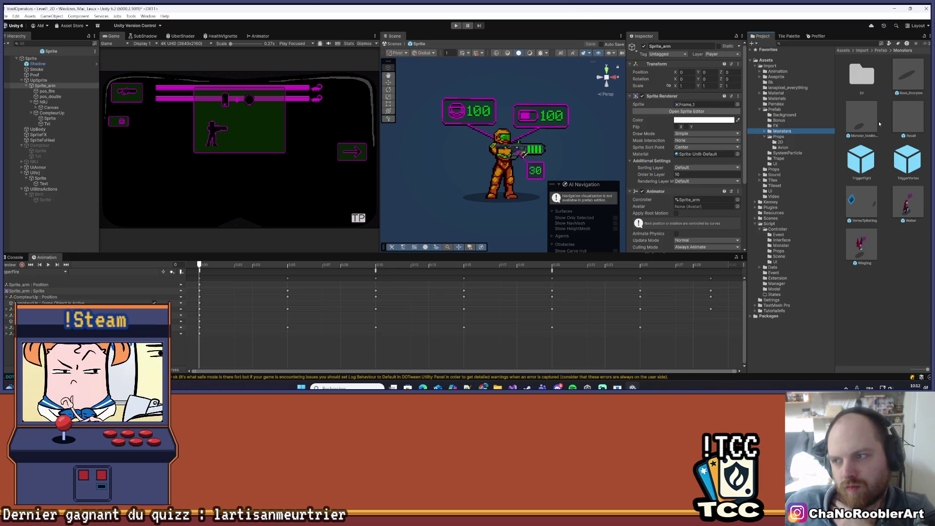
double_click(918, 74)
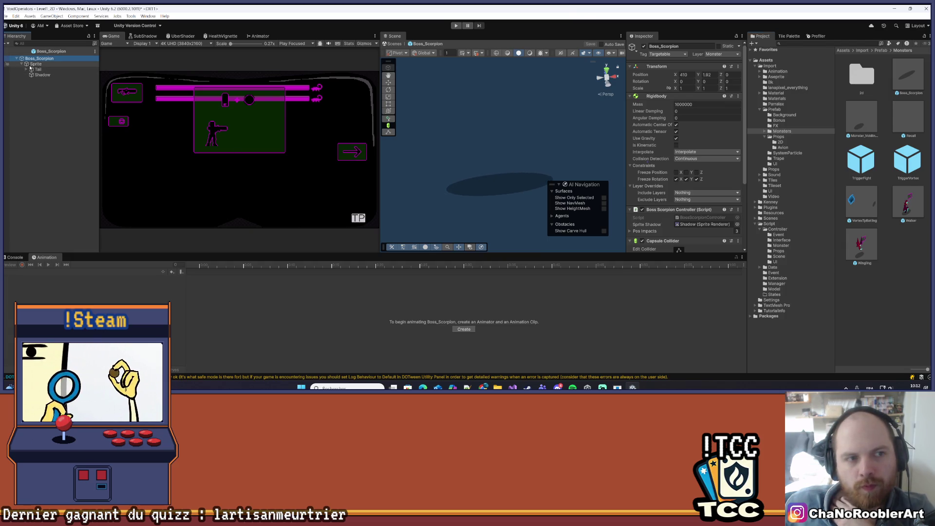
Select the Boss_Scorpion root object and locate its BossScorpionController script to open it in Visual Studio
click(32, 64)
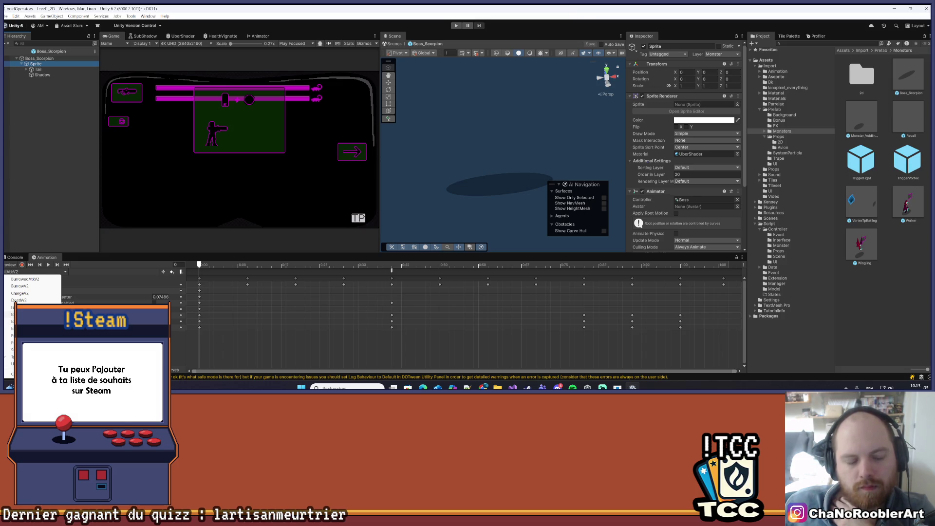
click(39, 58)
click(39, 58)
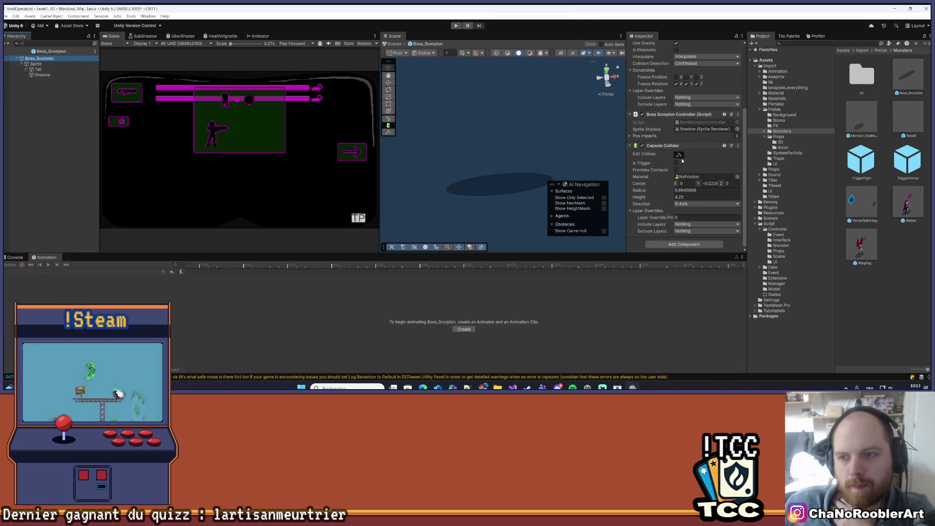
click(702, 122)
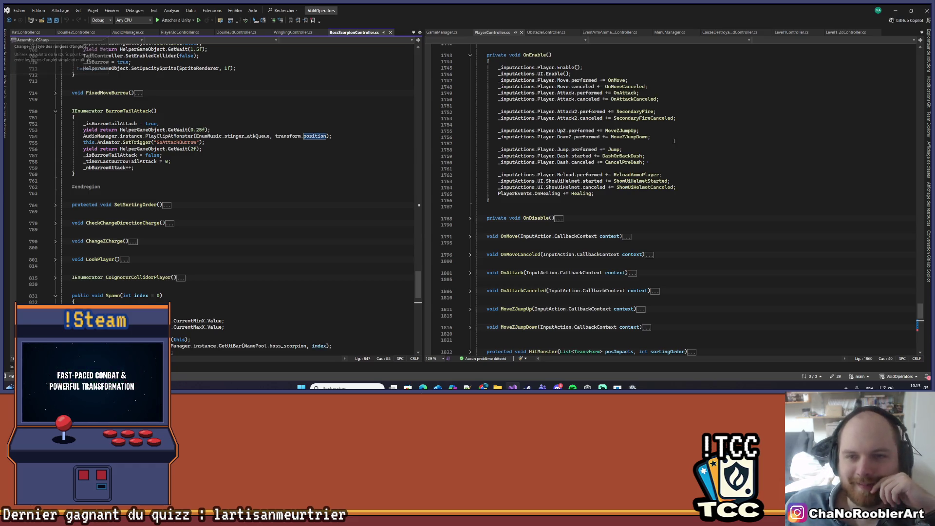
Widen the BossScorpionController.cs pane and scroll down to the bool state fields, selecting _isDie
click(357, 99)
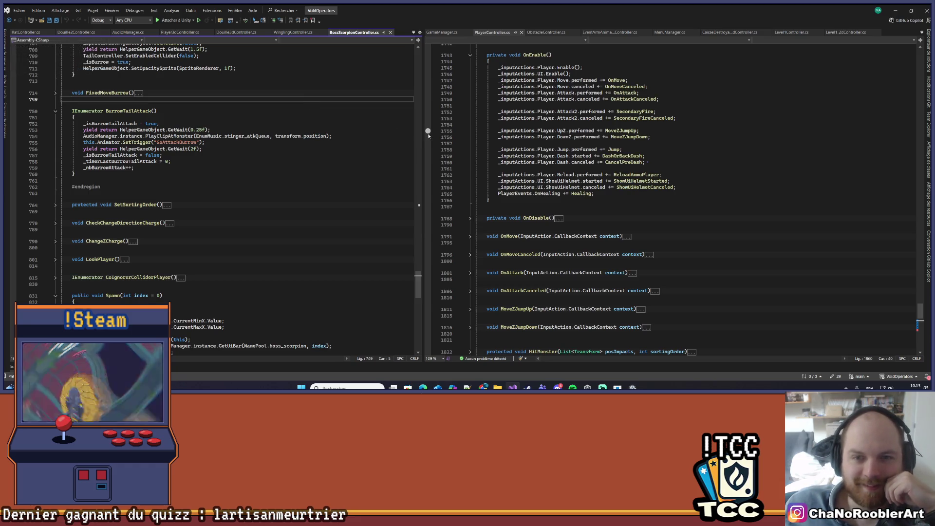
drag(423, 131, 573, 132)
scroll(up, 3)
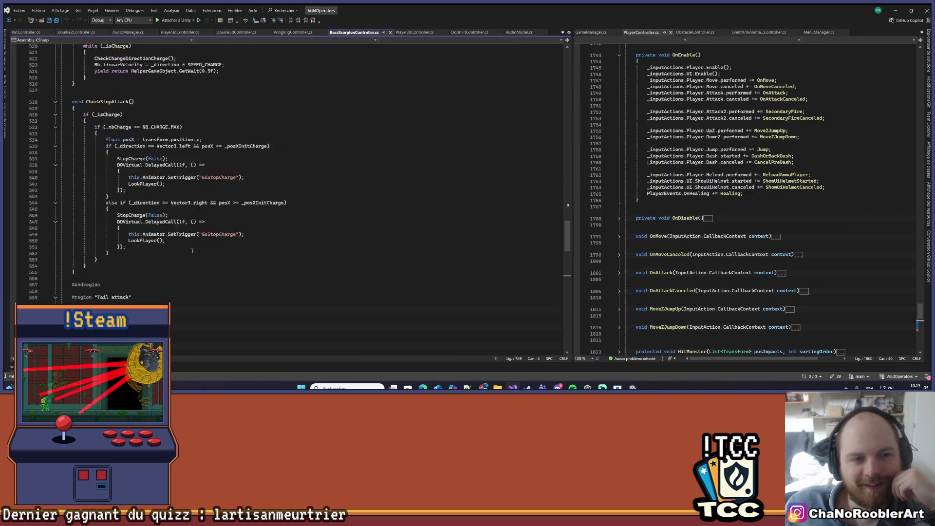
scroll(up, 3)
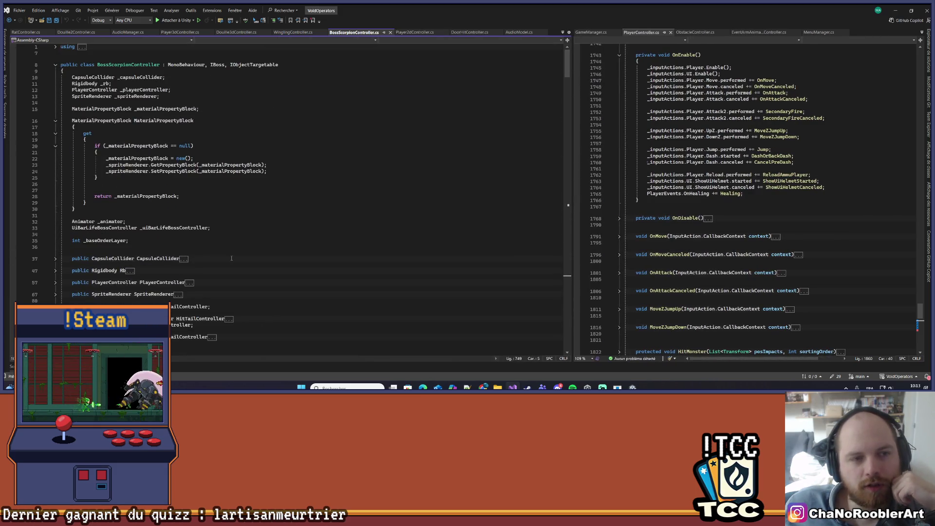
scroll(down, 3)
click(333, 152)
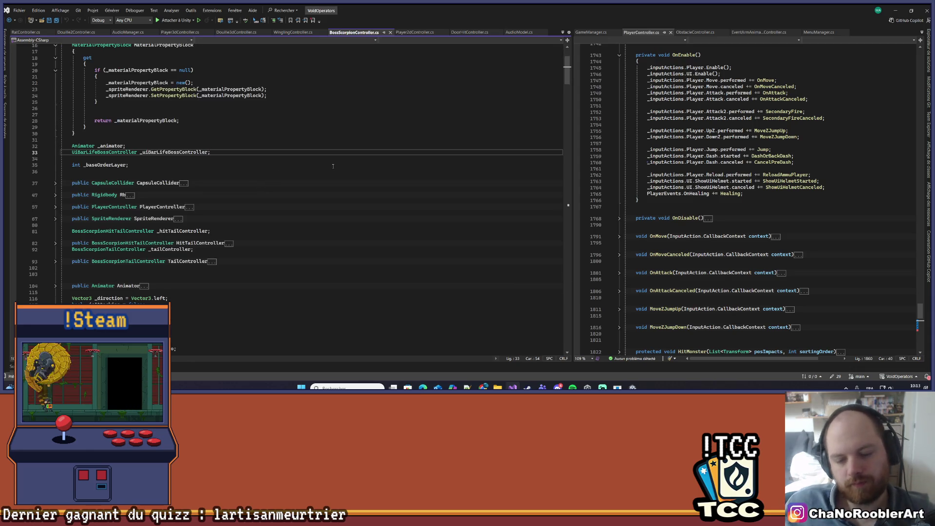
scroll(down, 3)
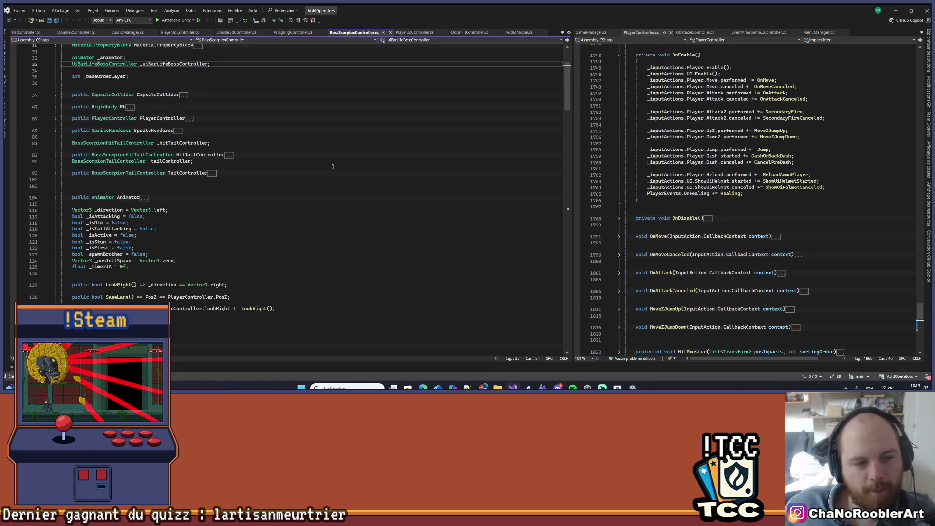
scroll(down, 3)
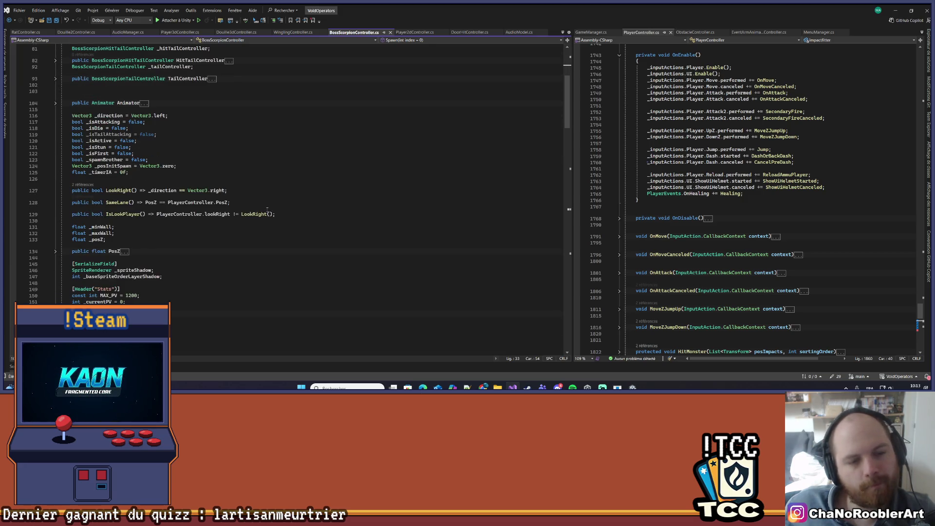
scroll(down, 3)
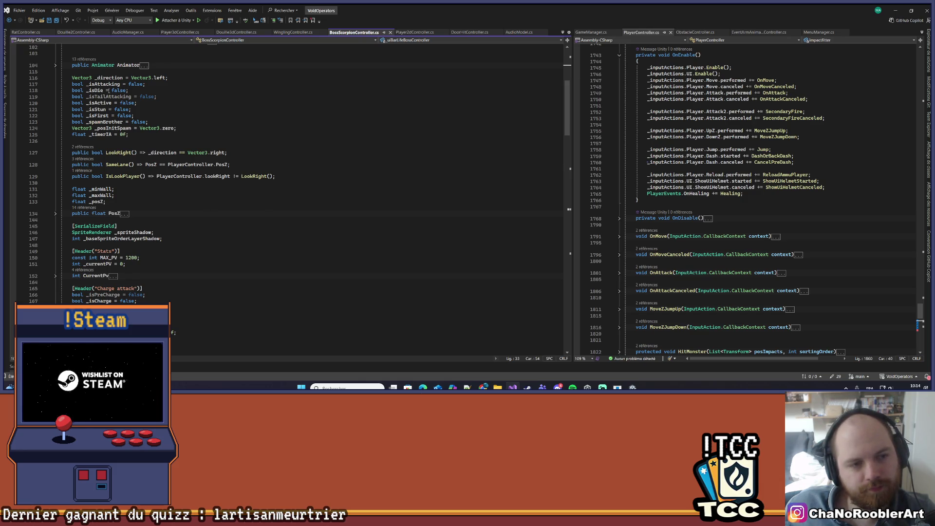
click(97, 89)
Search for _isDie and step through its matches to the assignment inside Die() at line 355
key(ctrl+f)
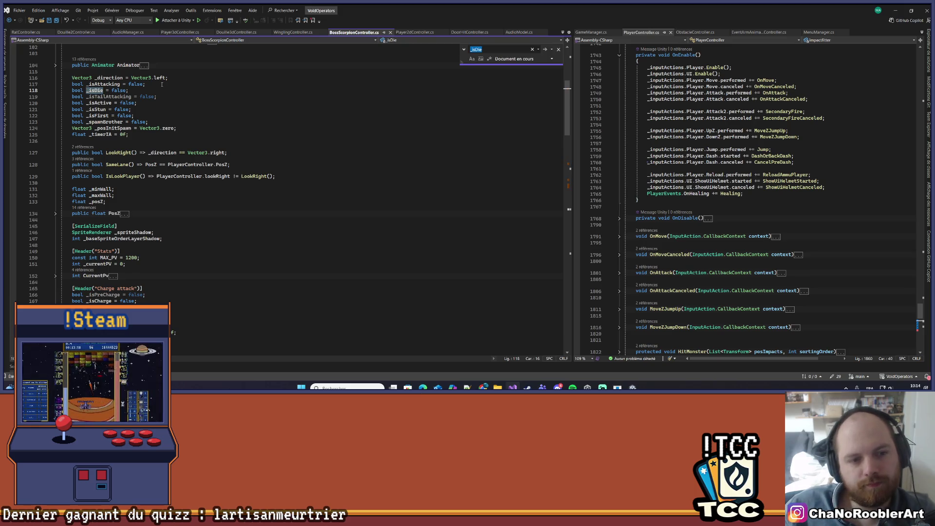
key(Return)
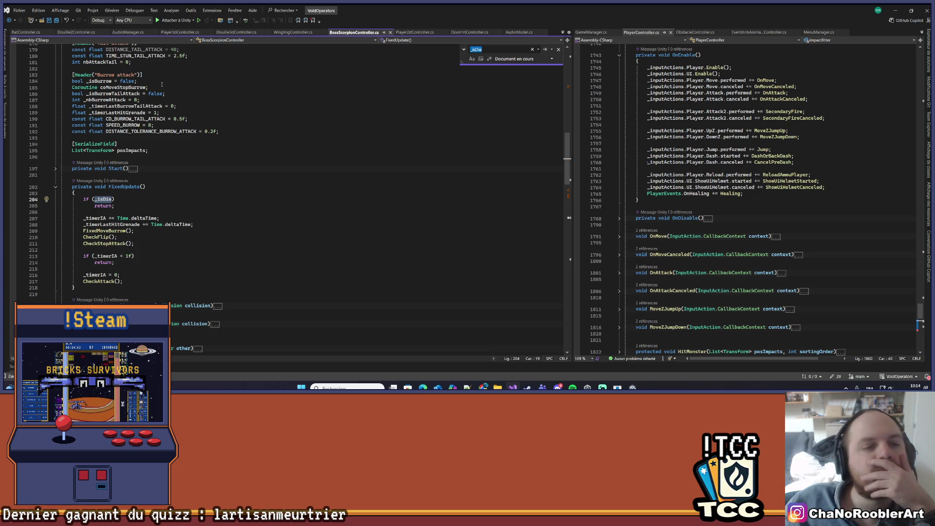
key(Return)
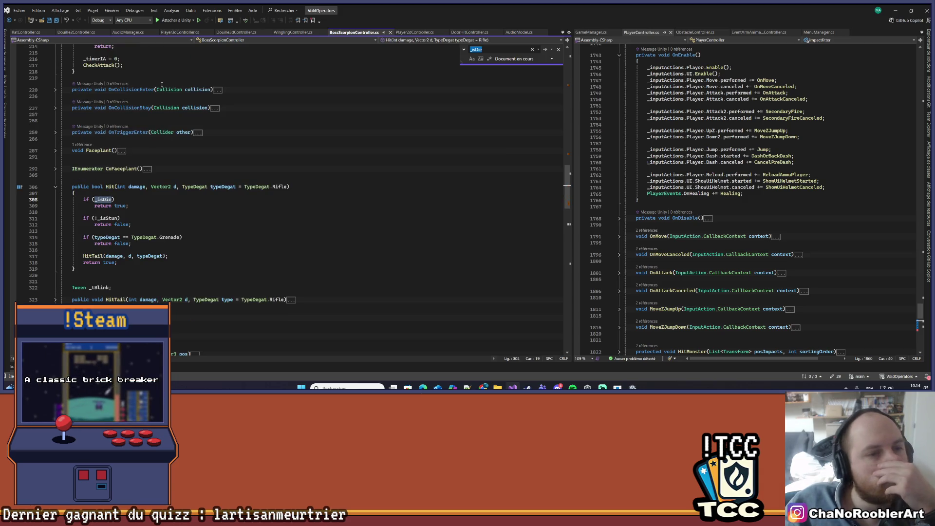
key(Return)
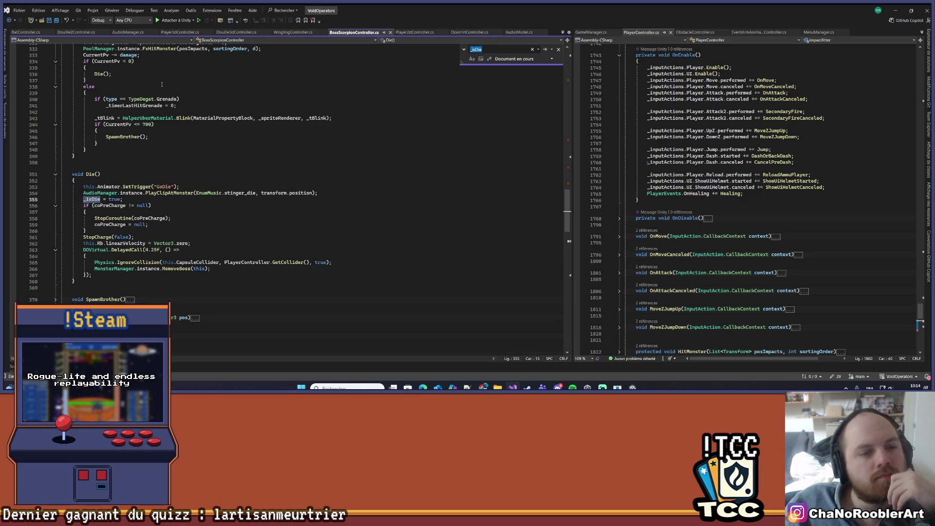
scroll(down, 3)
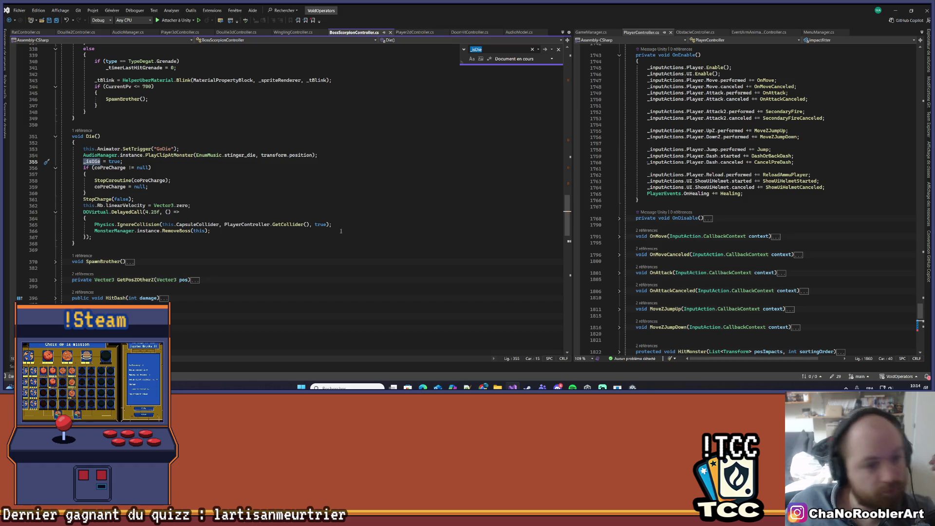
click(341, 231)
click(353, 218)
click(348, 221)
key(shift+Home)
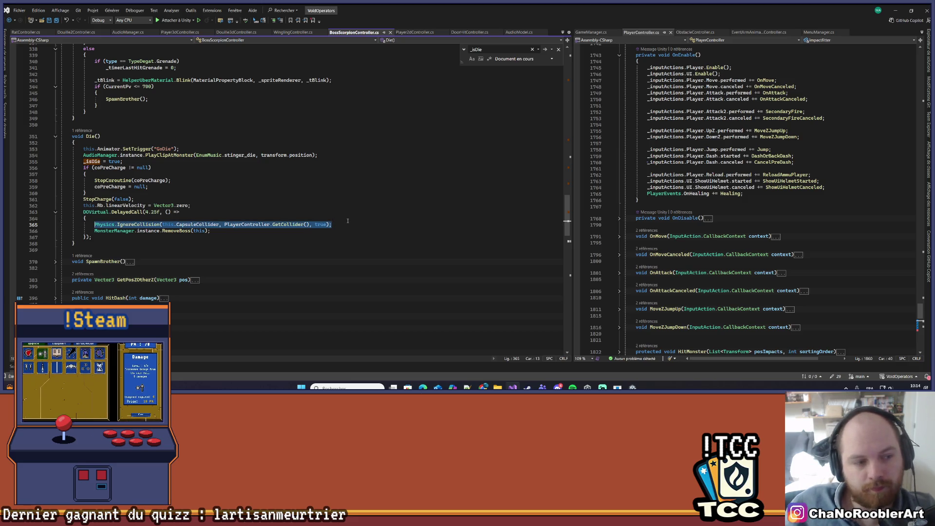
scroll(up, 3)
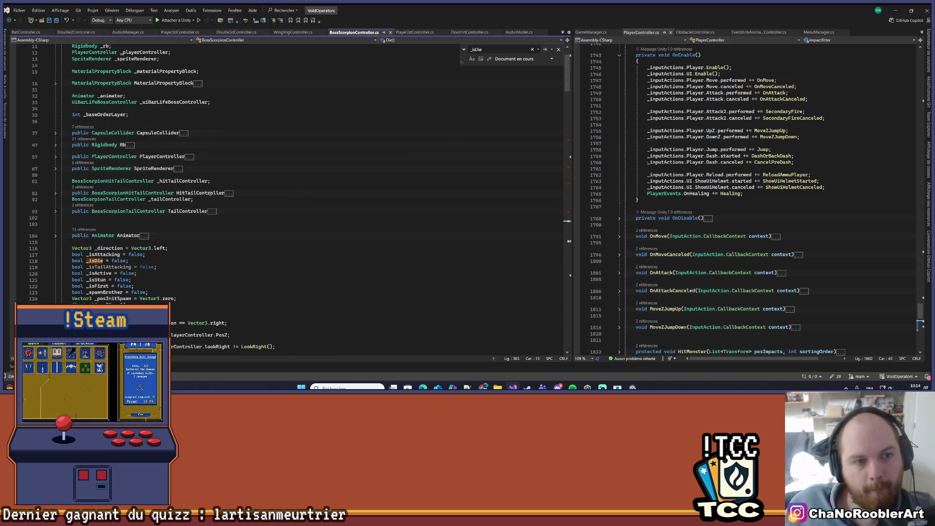
scroll(up, 3)
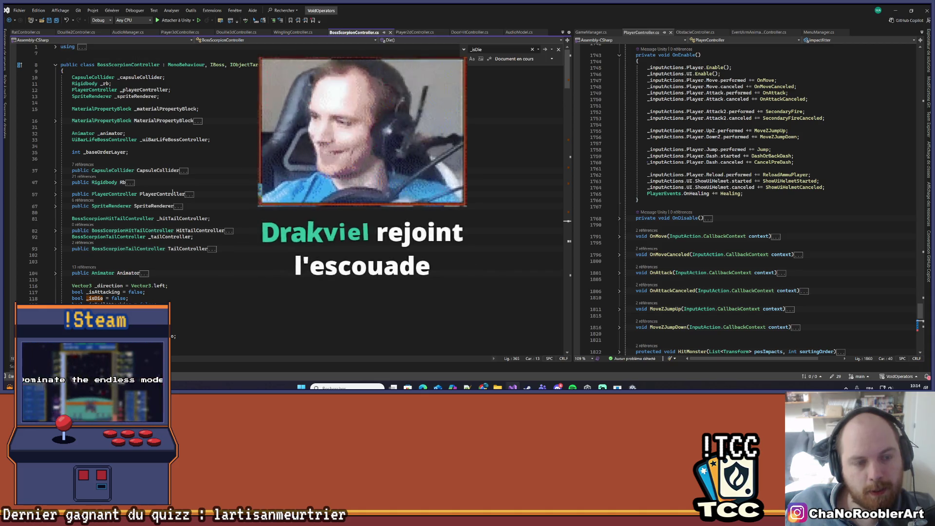
scroll(down, 3)
scroll(down, 3)
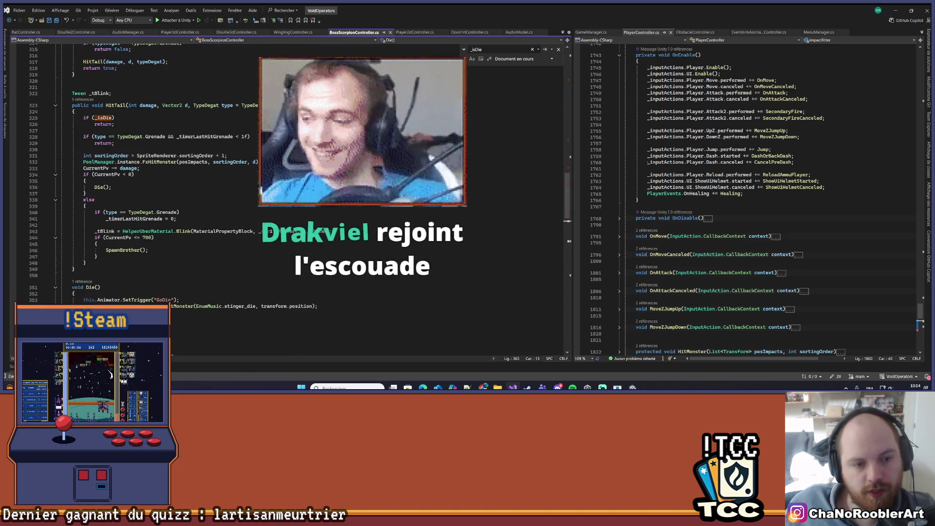
scroll(down, 3)
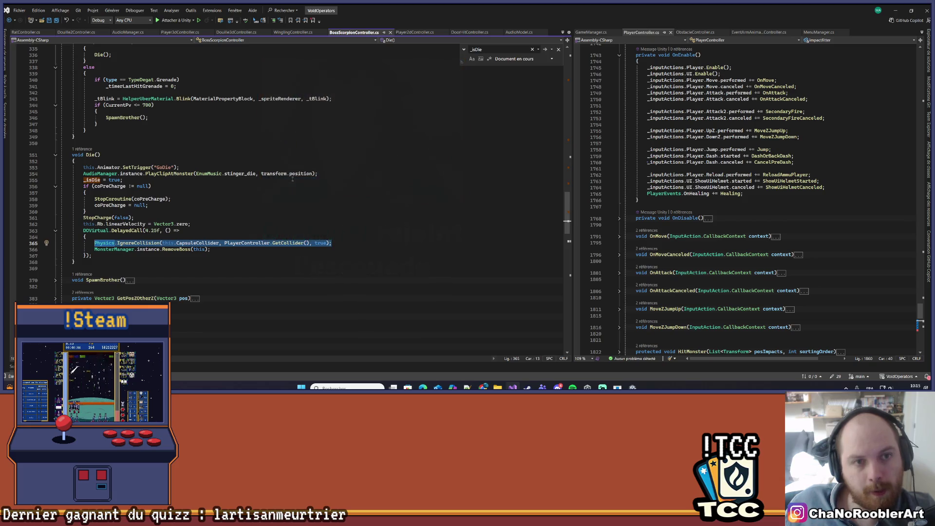
key(Escape)
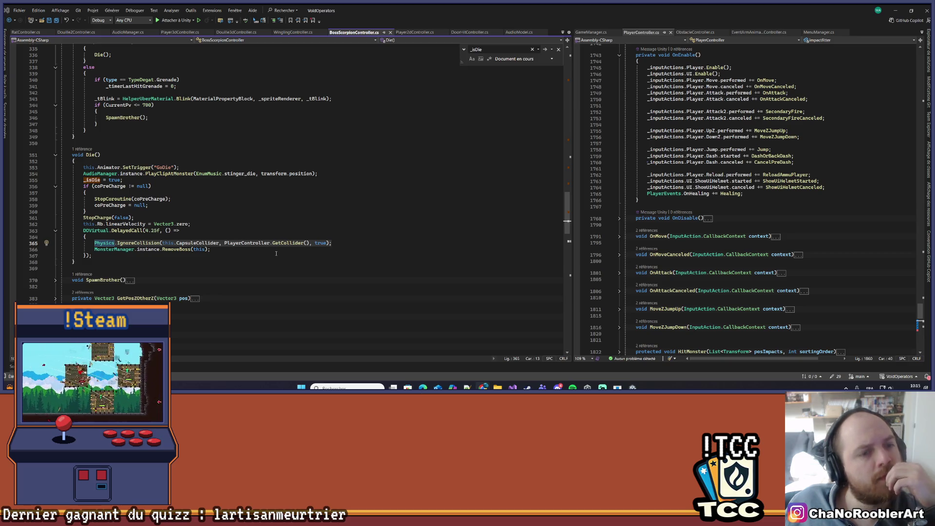
scroll(up, 3)
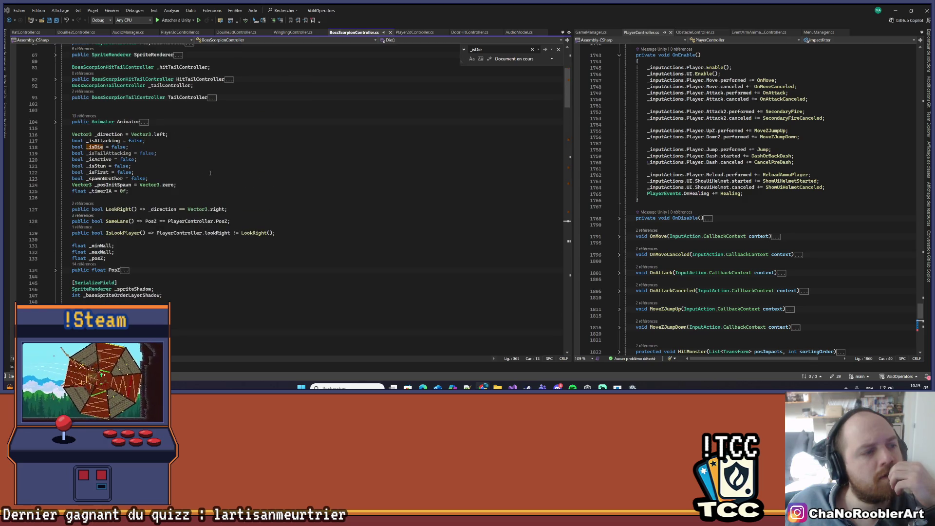
scroll(up, 3)
scroll(up, 3)
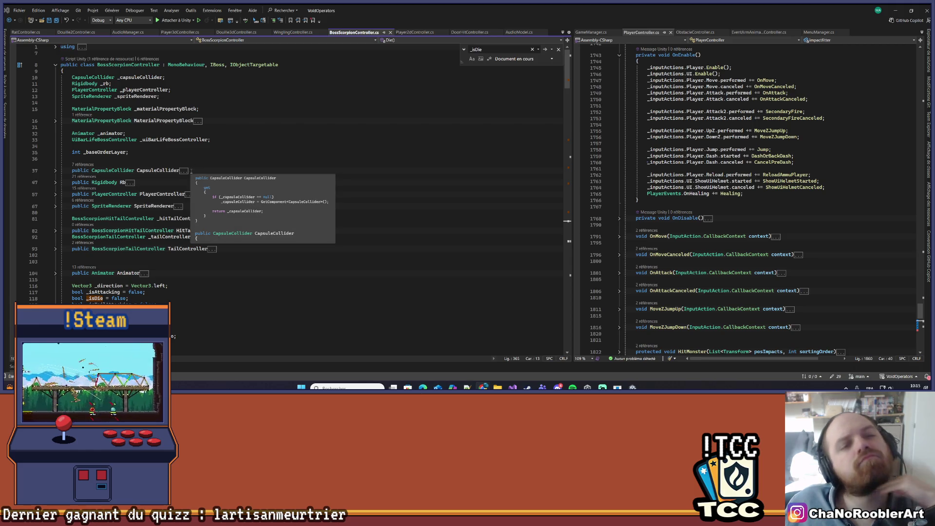
scroll(down, 3)
scroll(down, 3)
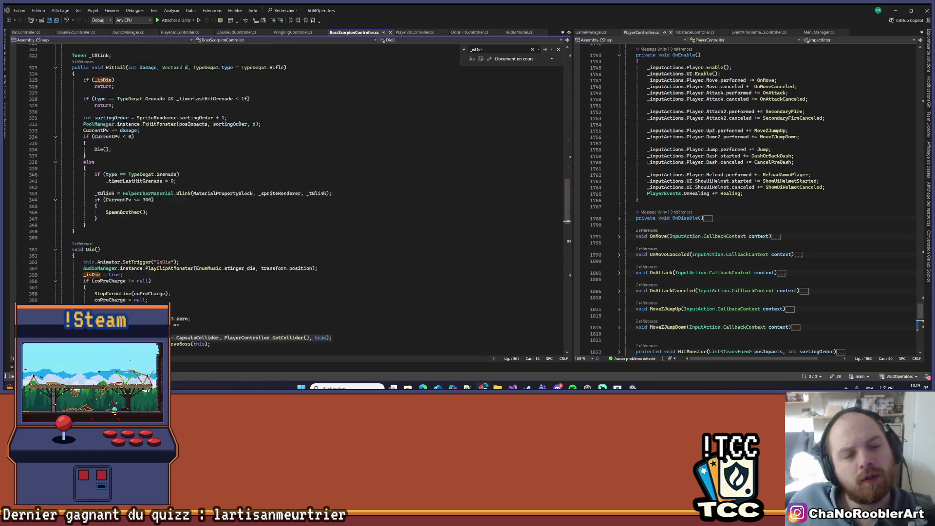
Add a new line above the IgnoreCollision call and begin an Rb member access there
key(ctrl+Return)
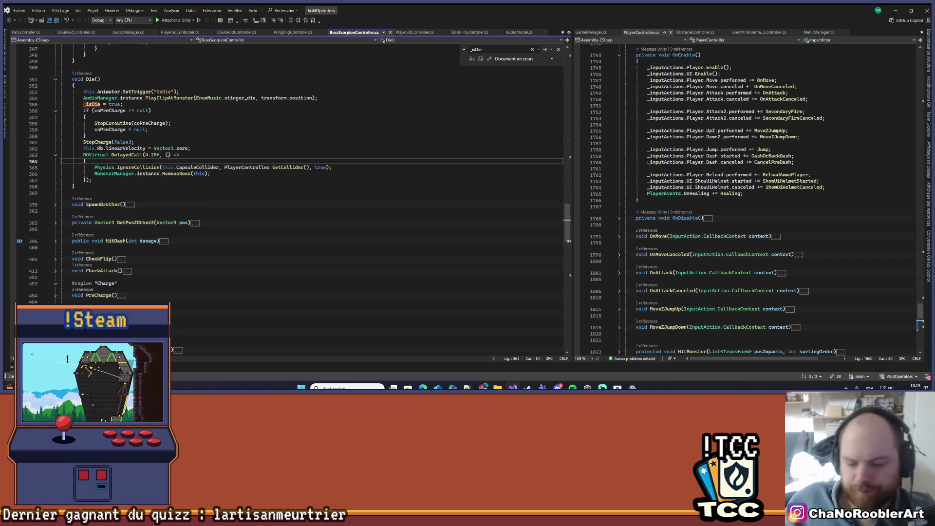
text(rb)
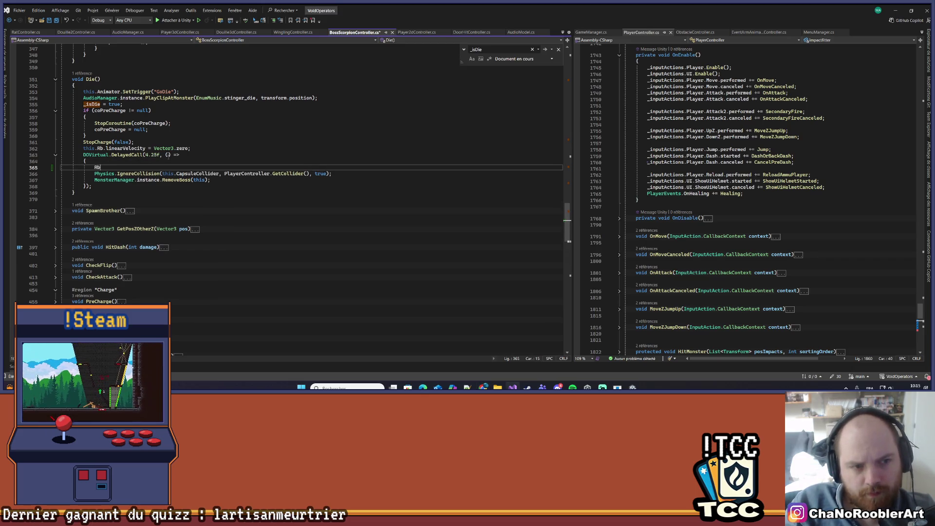
text(,)
key(BackSpace)
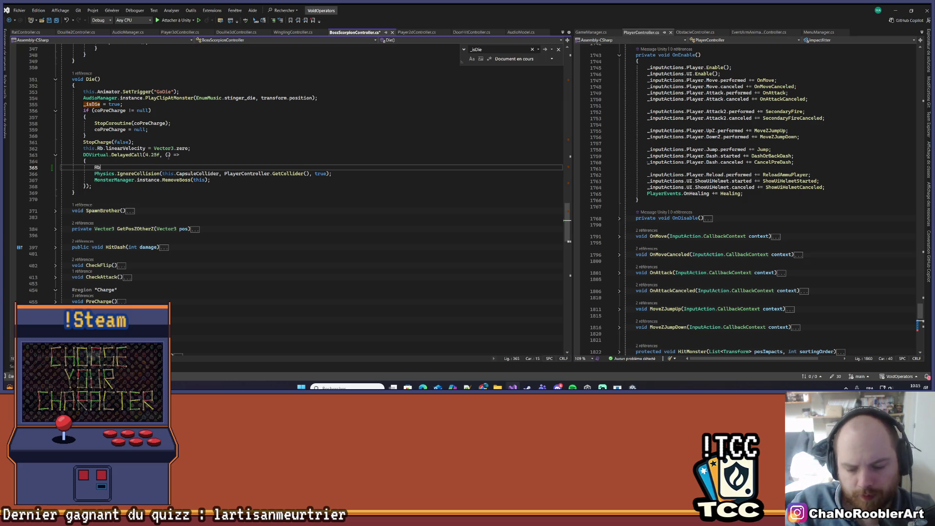
text(.)
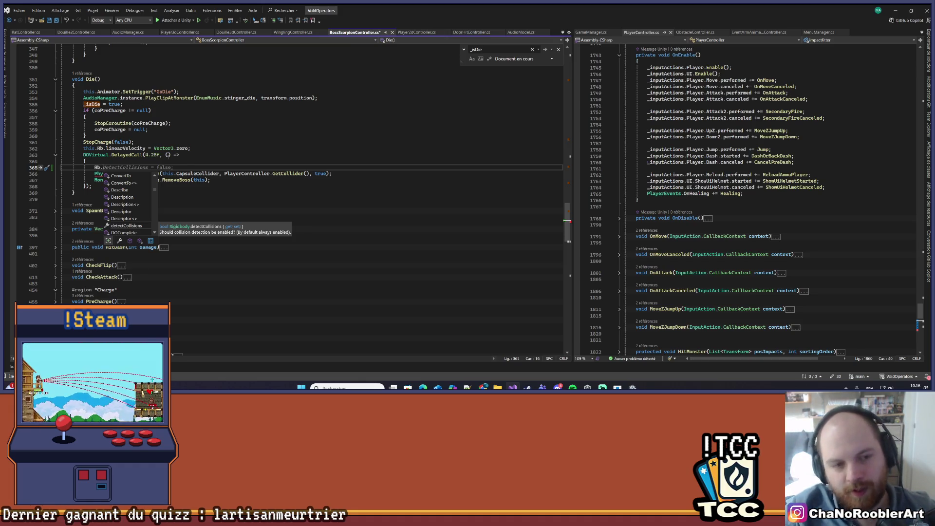
scroll(down, 3)
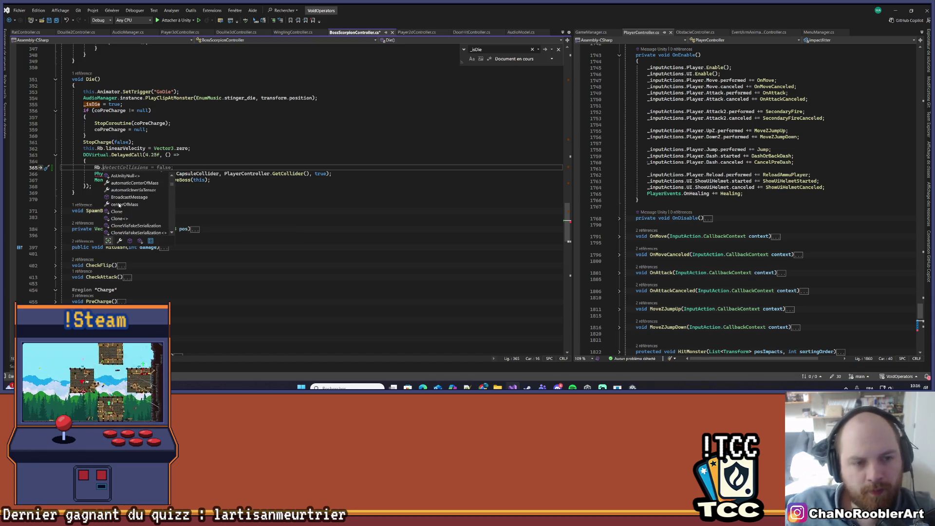
scroll(down, 3)
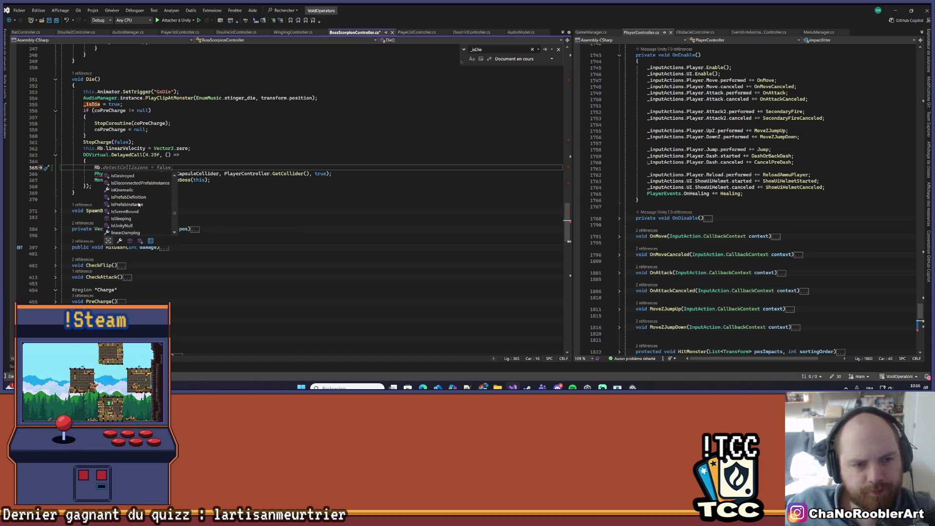
scroll(up, 3)
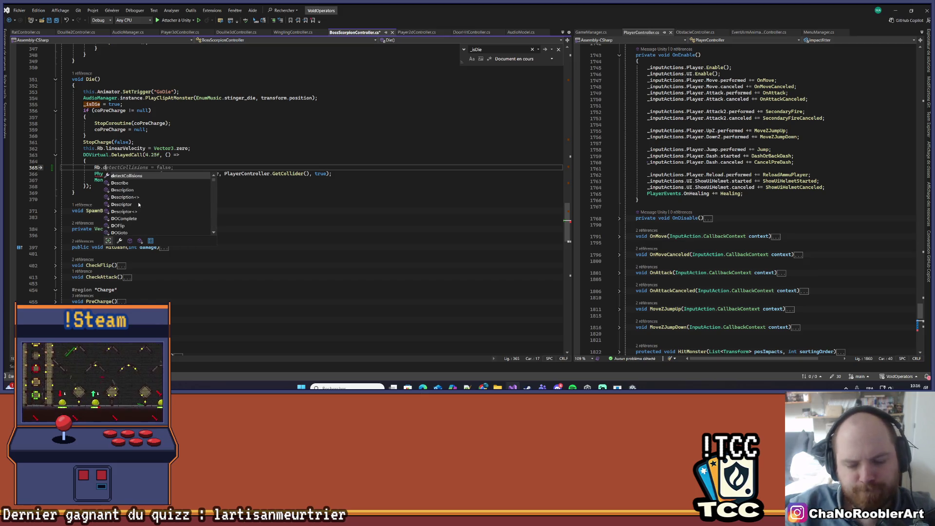
text(dy)
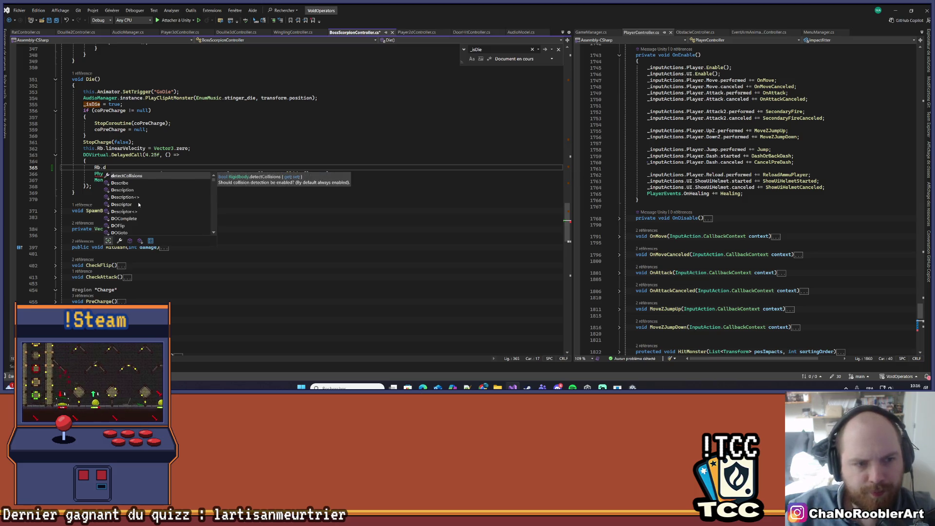
scroll(down, 3)
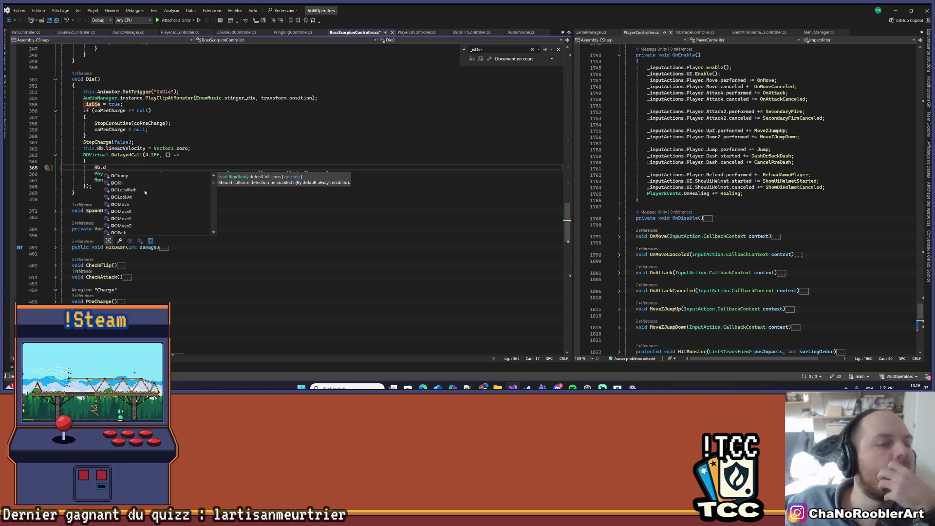
Complete the line as Rb.isKinematic = true; and start a new line after it
key(Escape)
key(Up)
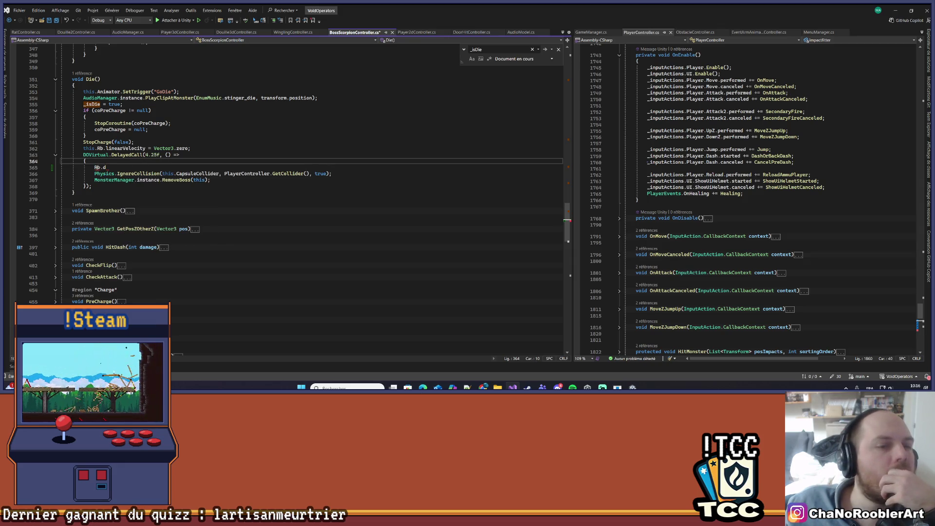
mouse_move(97, 167)
key(Down)
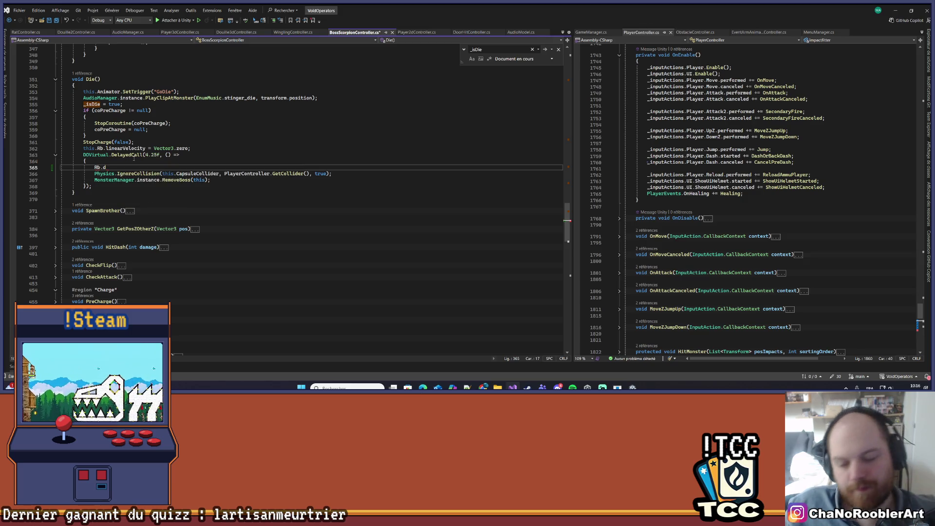
text(isKinematic = tr)
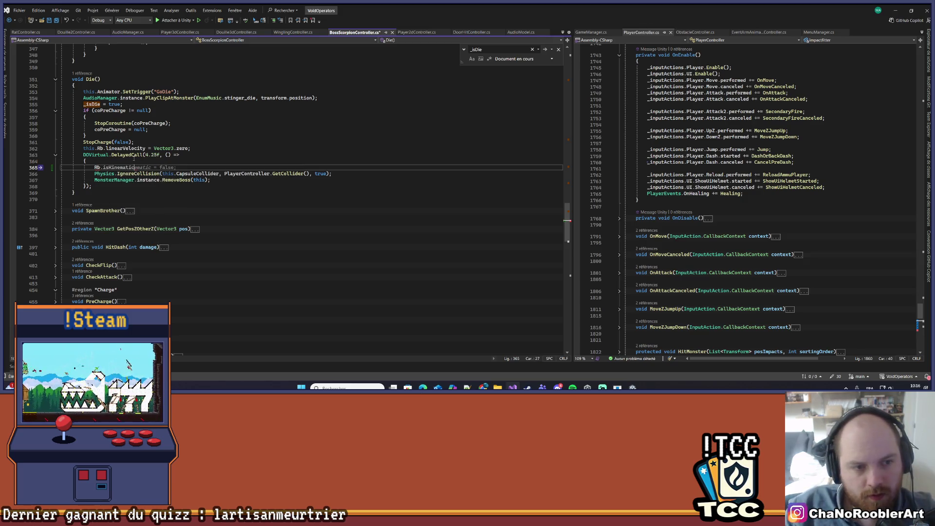
text(ue;)
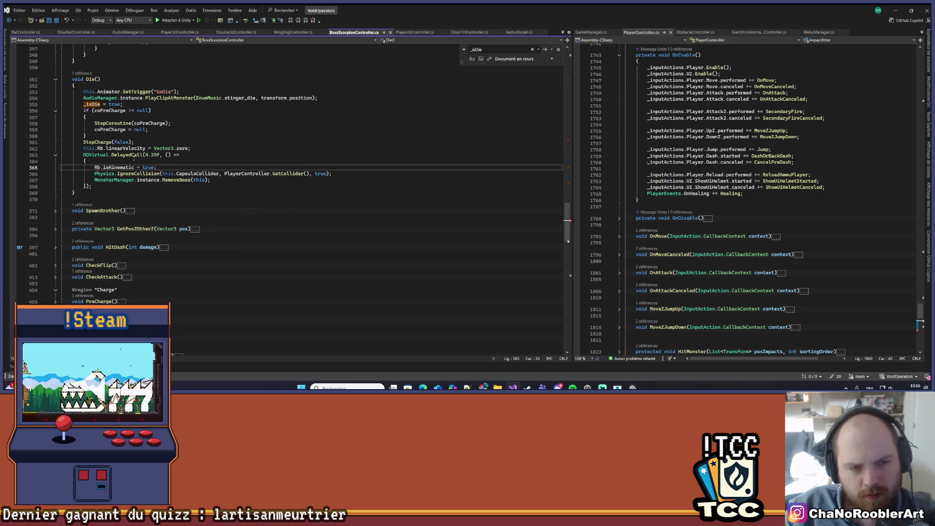
key(Return)
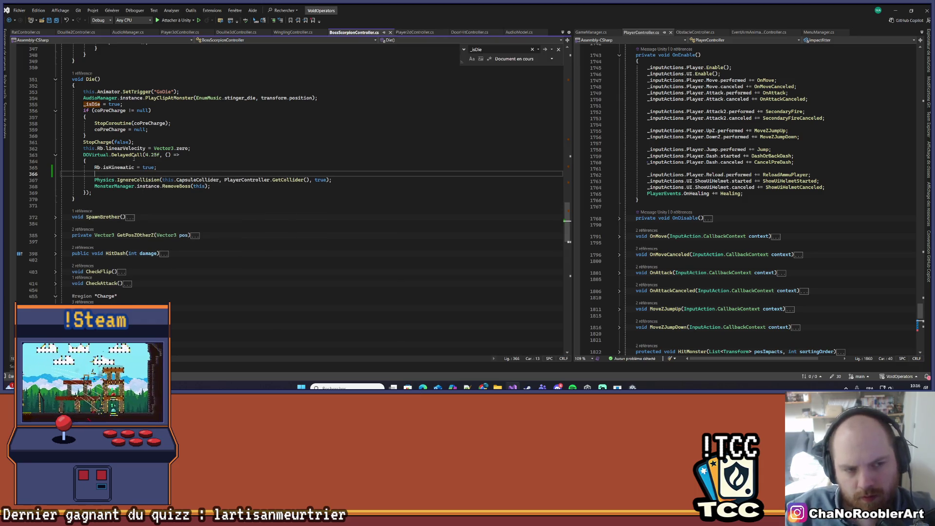
Type CapsuleCollider. on line 366 of Die(), undoing the wrong CapsulecastCommand completion
text(Cal)
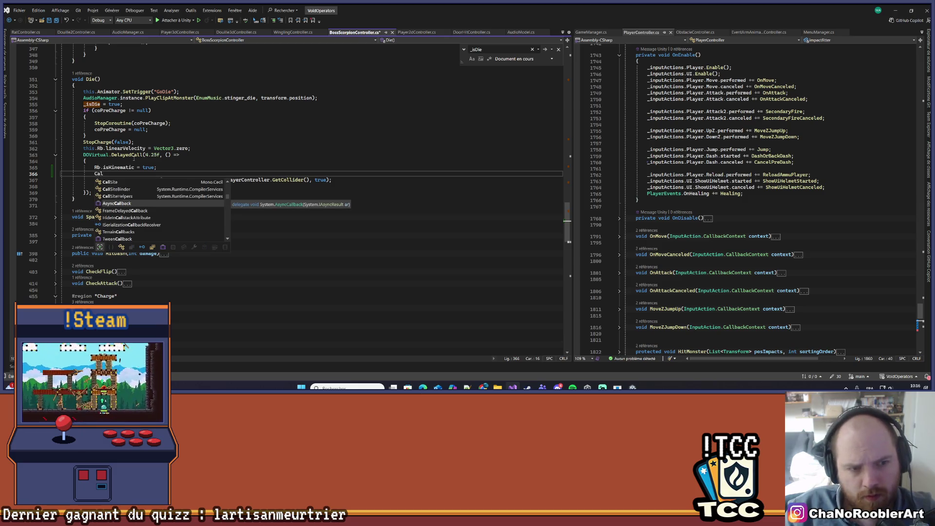
key(BackSpace)
text(pu)
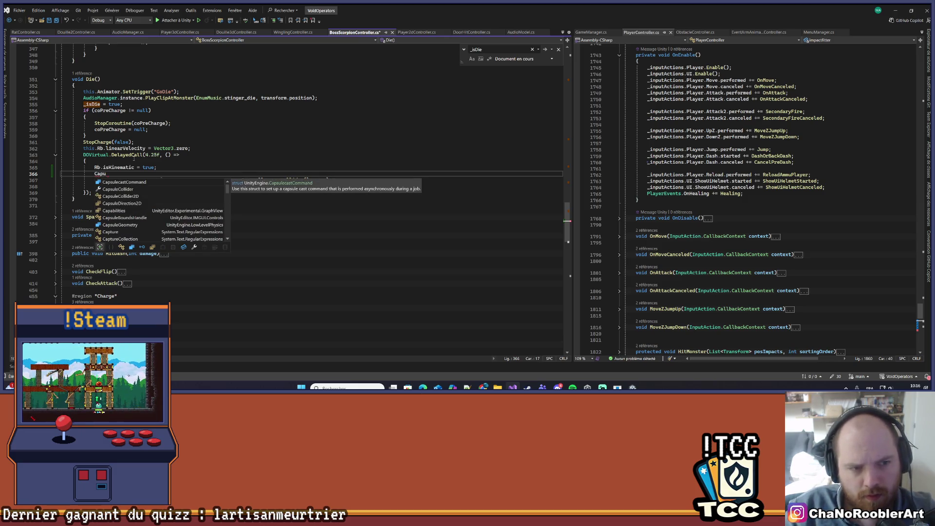
key(Tab)
key(ctrl+z)
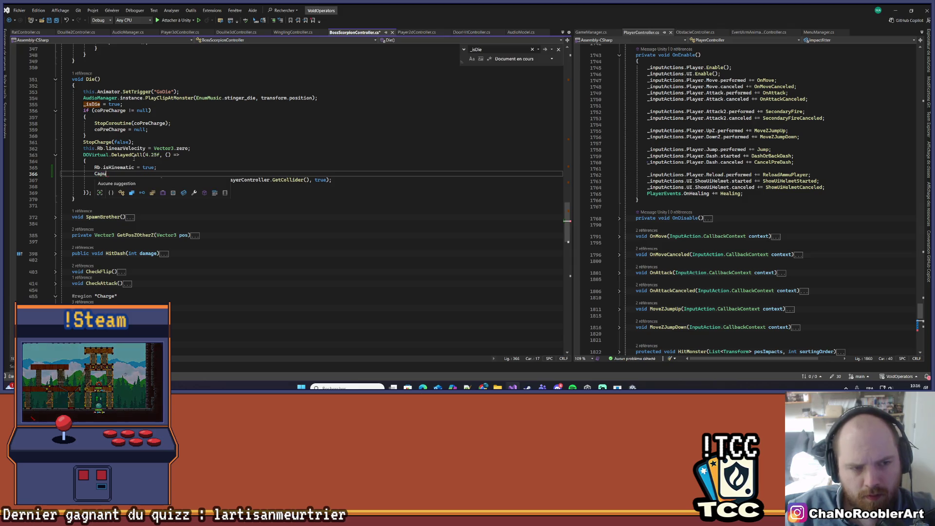
key(BackSpace)
key(BackSpace)
text(s)
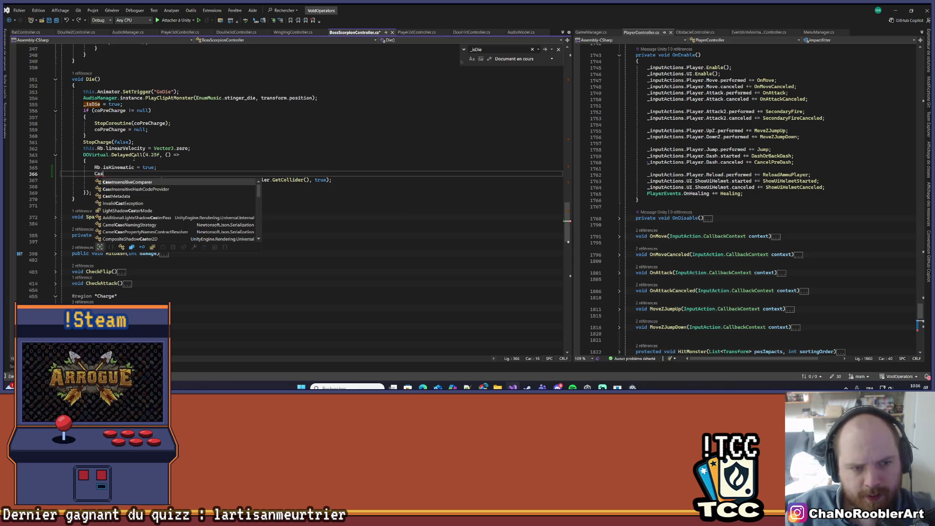
key(BackSpace)
text(psu)
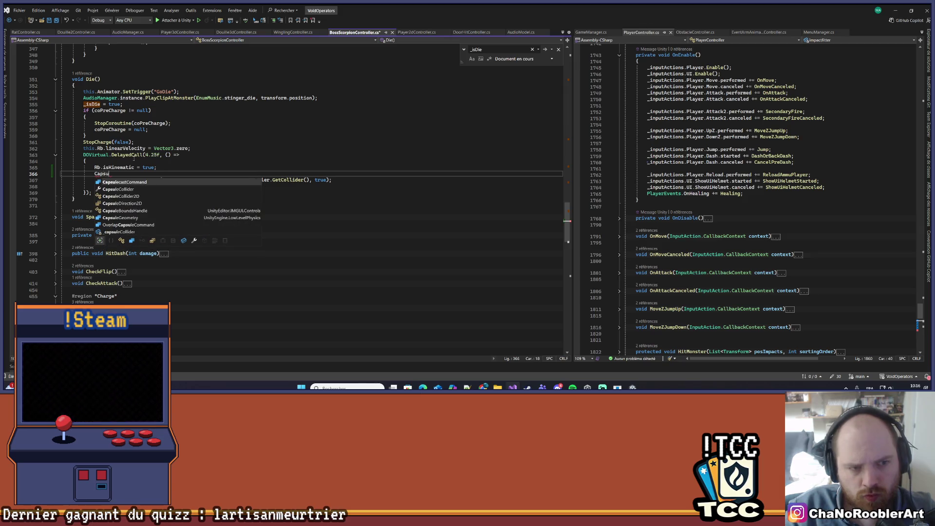
text(leCollider.)
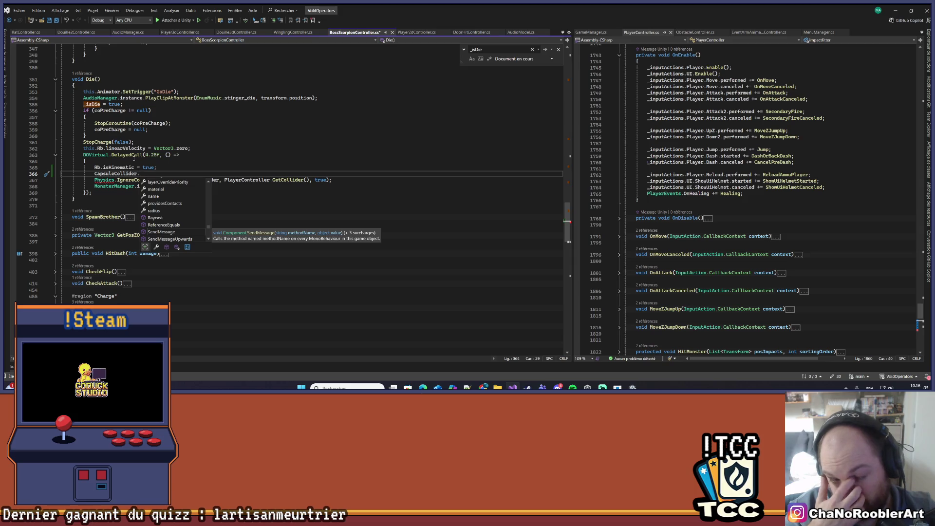
Check the CapsuleCollider field name, then finish the line as CapsuleCollider.enabled = false;
scroll(up, 3)
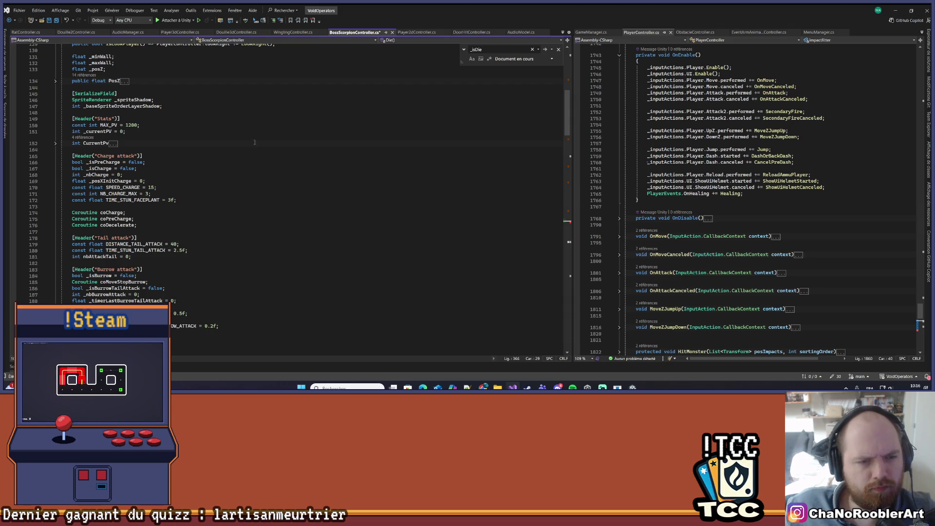
scroll(down, 3)
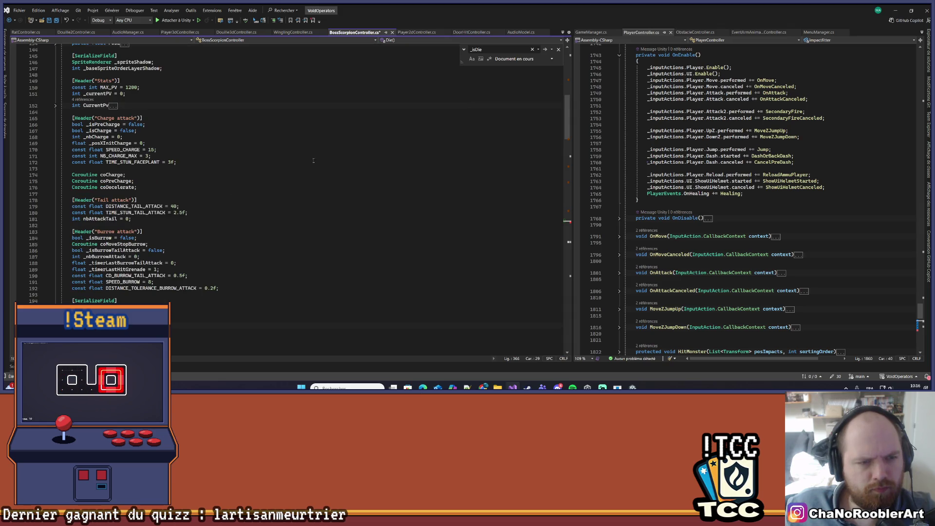
scroll(up, 3)
scroll(up, 3)
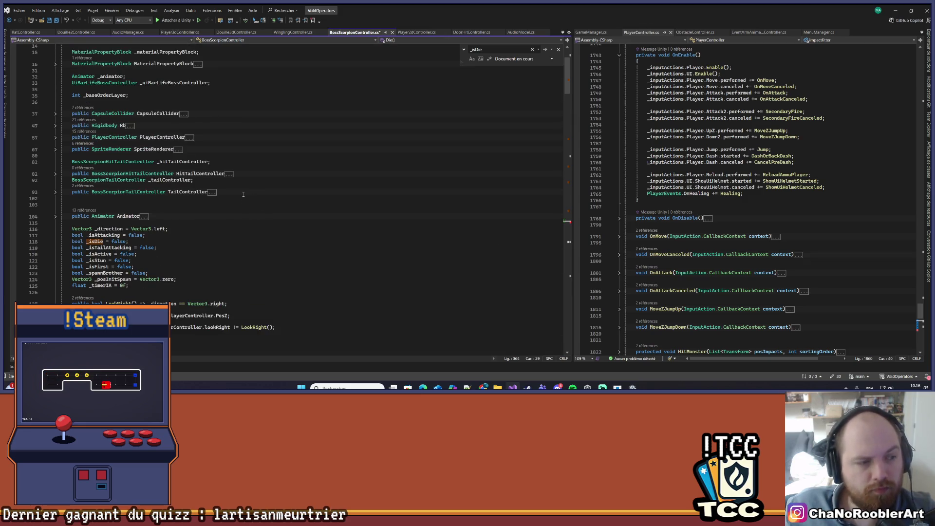
click(179, 113)
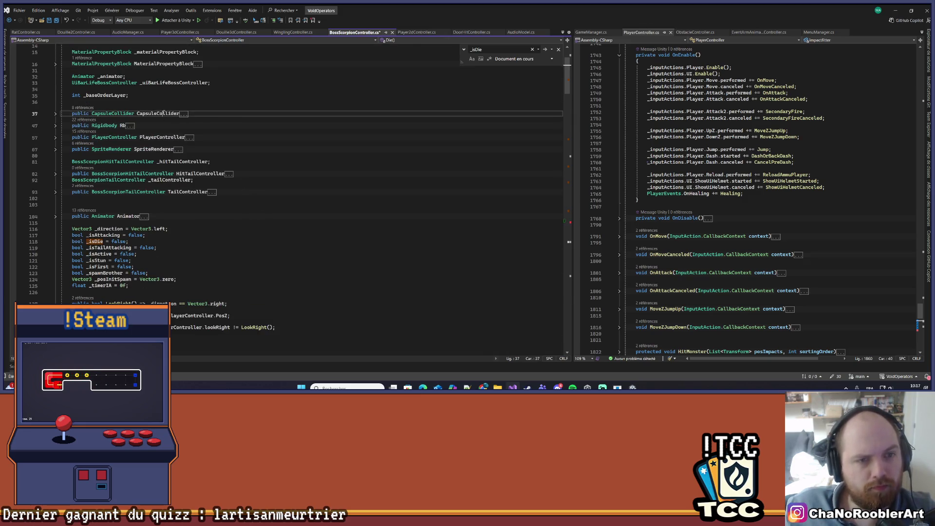
scroll(down, 3)
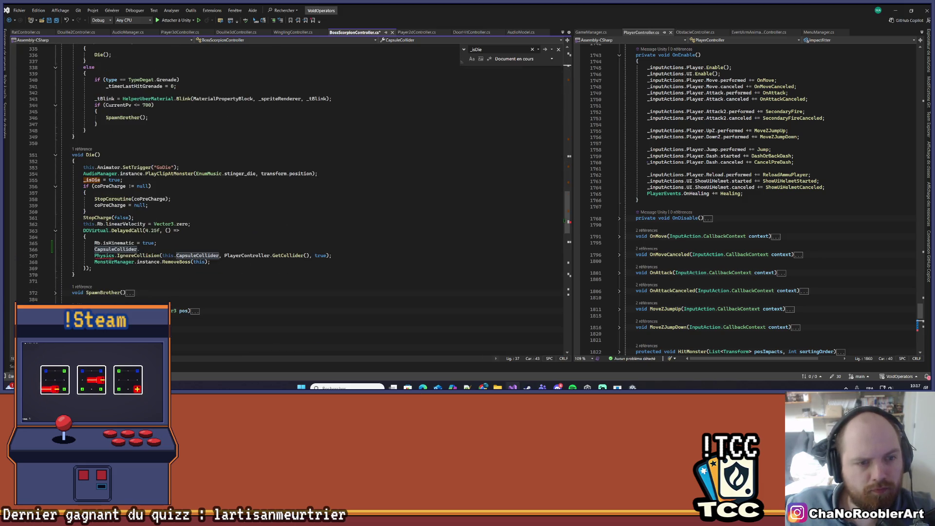
click(200, 249)
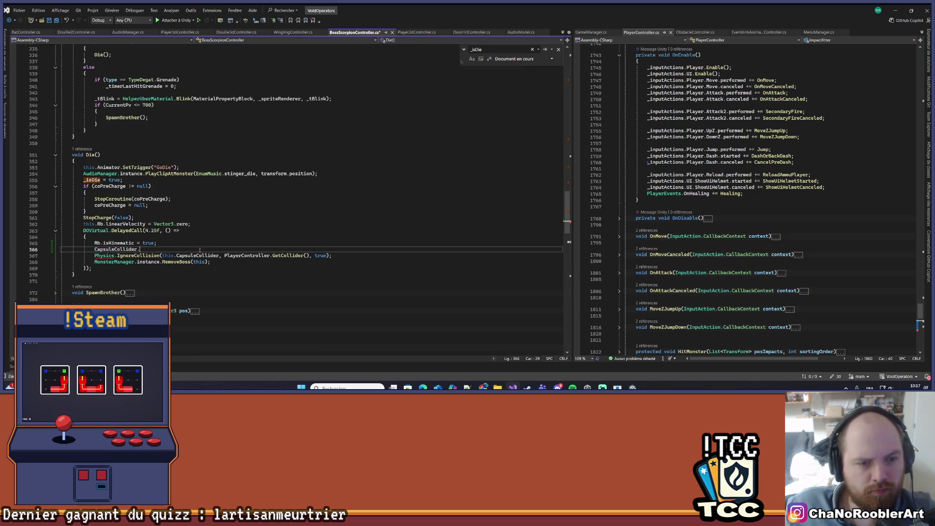
text(enabled )
text(= false;)
Comment out the Physics.IgnoreCollision line below it with Ctrl+K, Ctrl+C
key(Down)
key(ctrl+k)
key(ctrl+c)
key(Home)
key(shift+Up)
key(shift+Up)
Scroll down to the Spawn() method and expand it to view its body
scroll(up, 3)
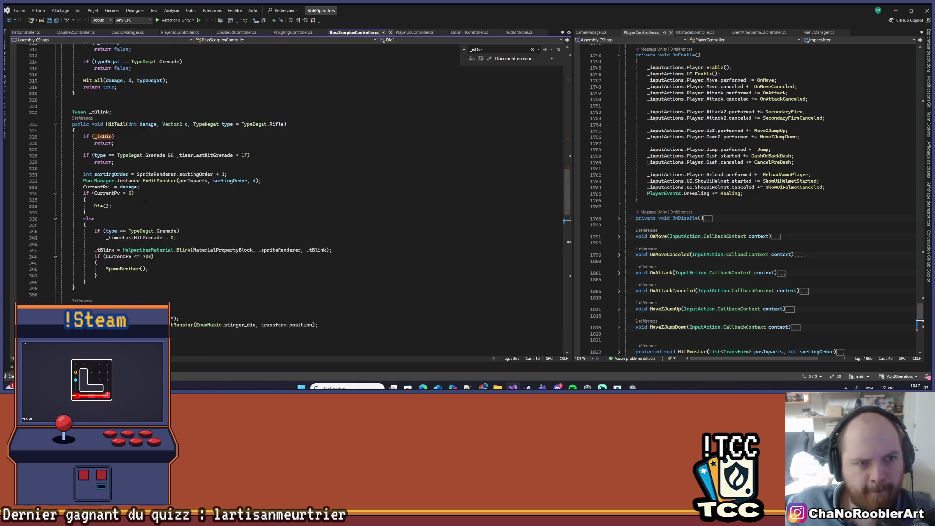
scroll(down, 3)
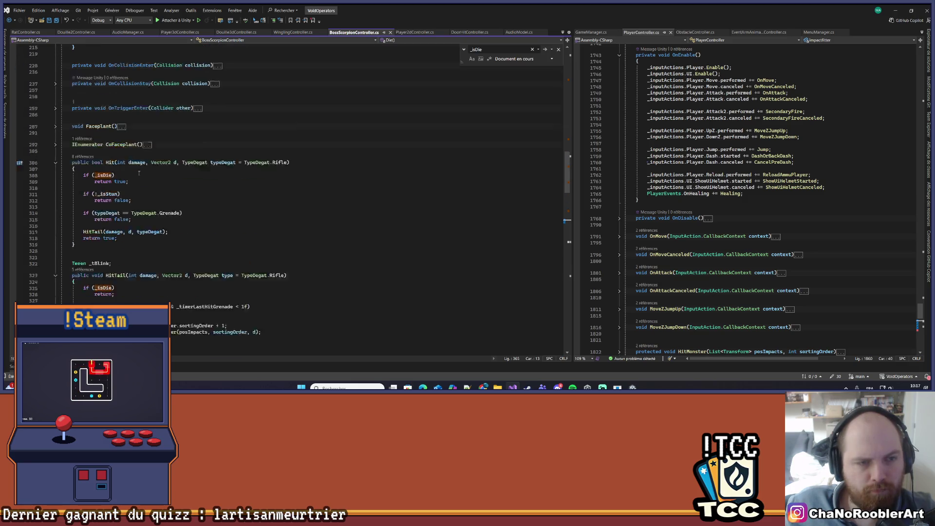
scroll(down, 3)
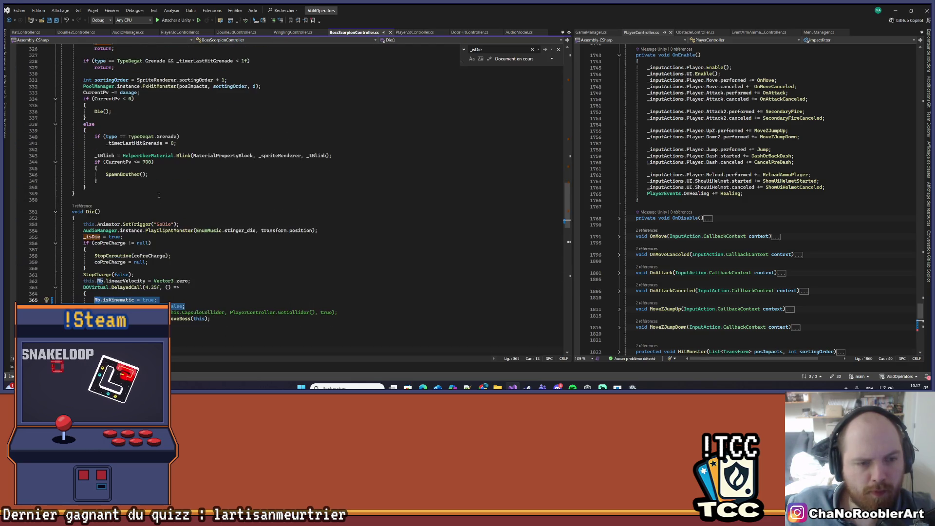
scroll(down, 3)
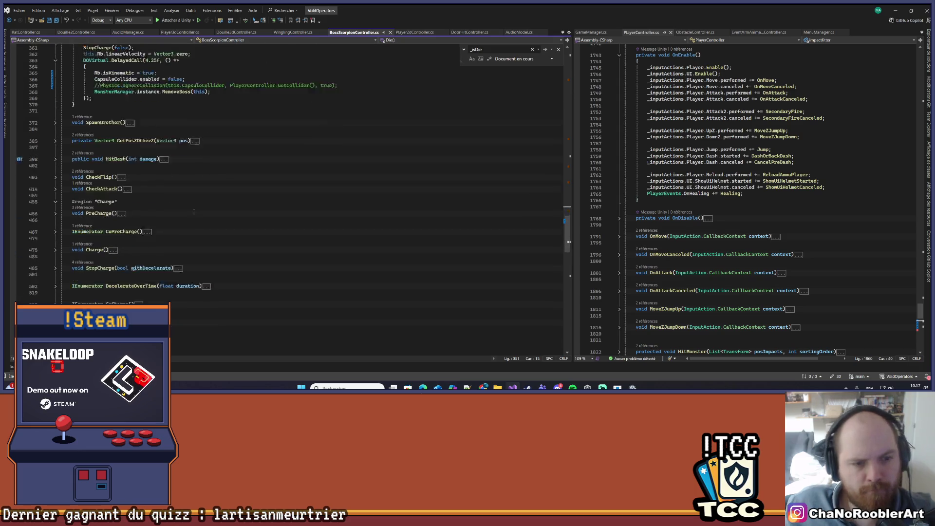
scroll(down, 3)
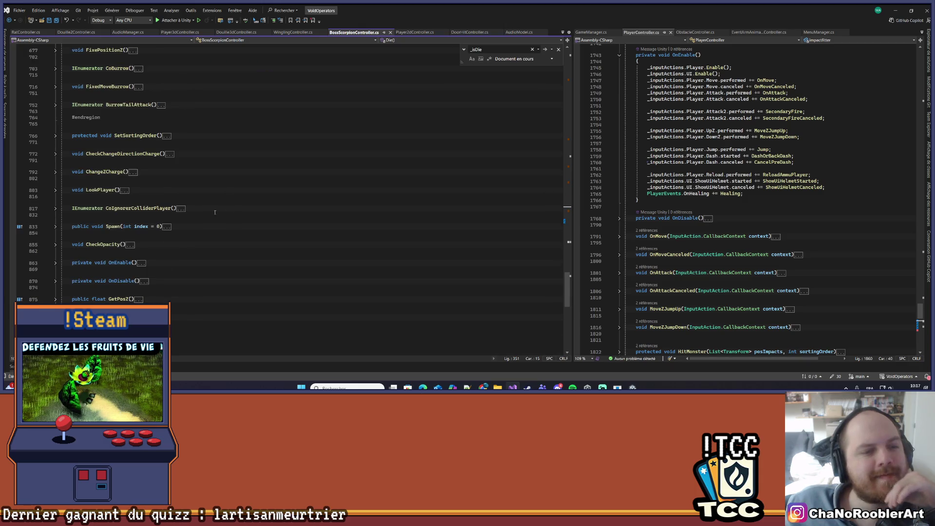
click(55, 227)
scroll(down, 3)
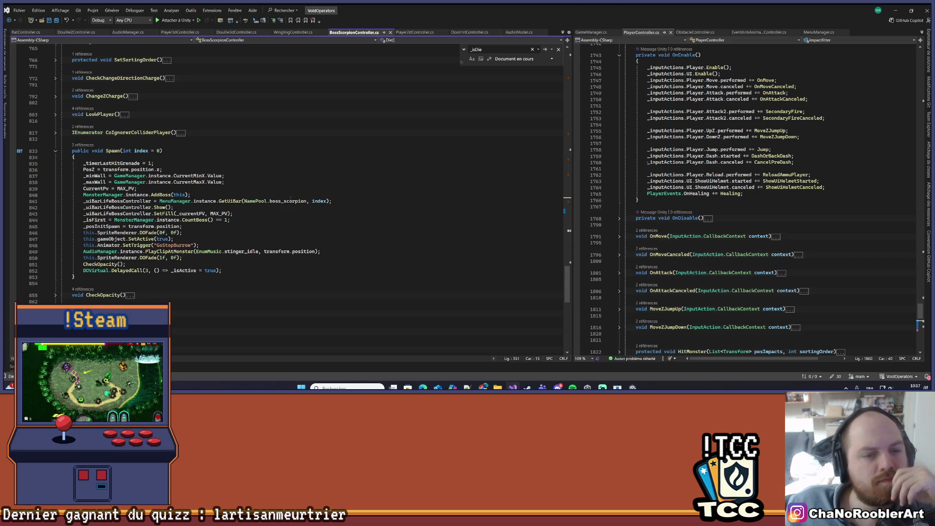
Paste the collider and kinematic lines into Spawn(), setting enabled to true and isKinematic to false
click(234, 236)
click(232, 232)
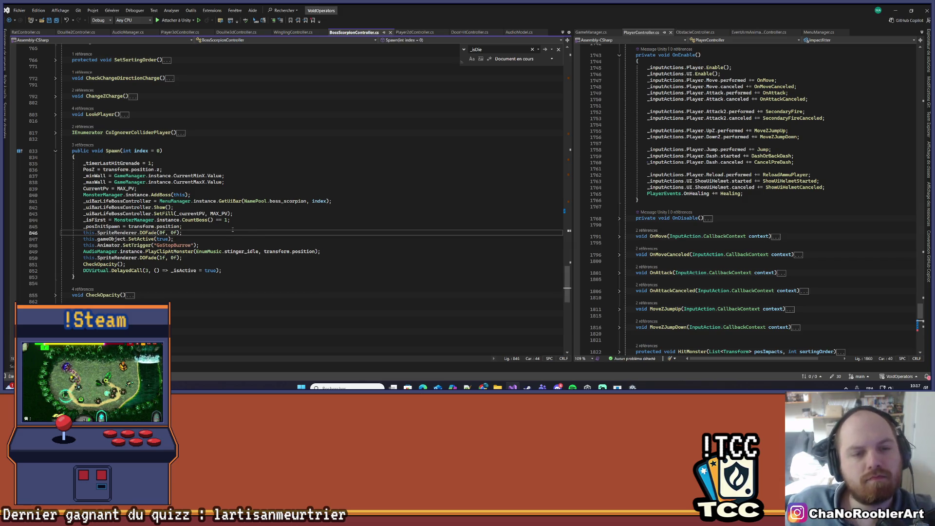
key(Return)
key(ctrl+v)
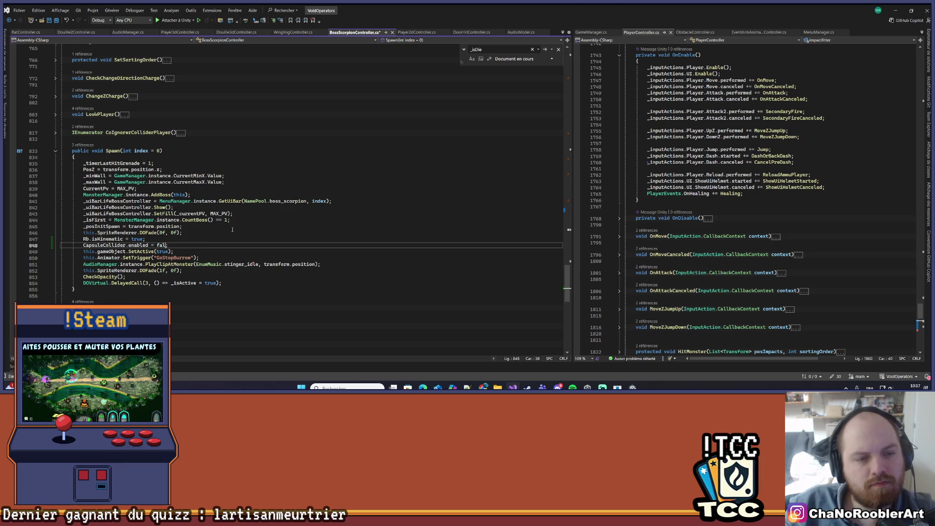
text(true)
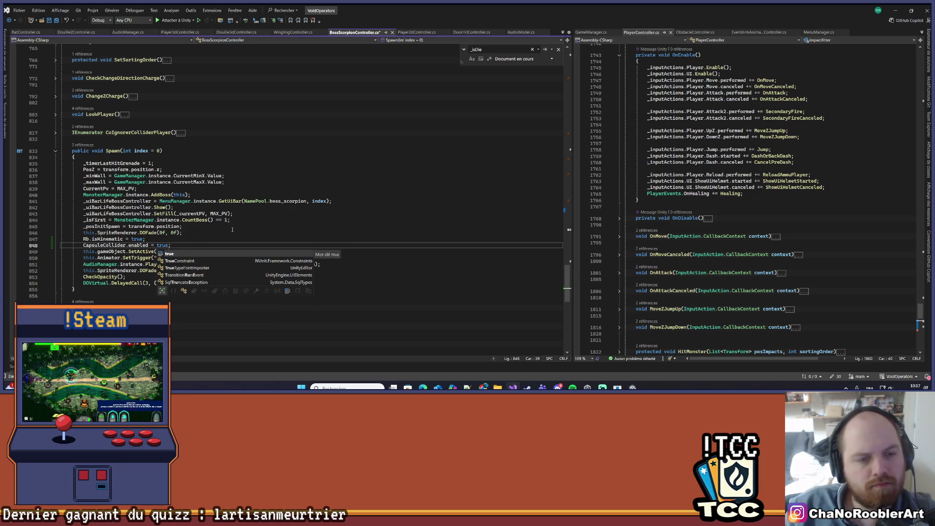
key(Escape)
key(Up)
text(false)
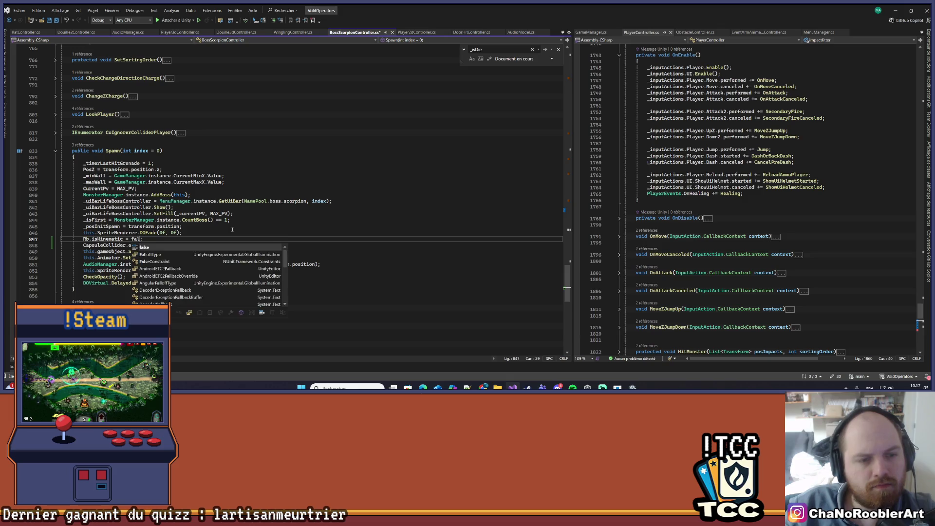
key(Escape)
Go back to the end of Die() and switch to the Unity editor
click(232, 227)
scroll(up, 3)
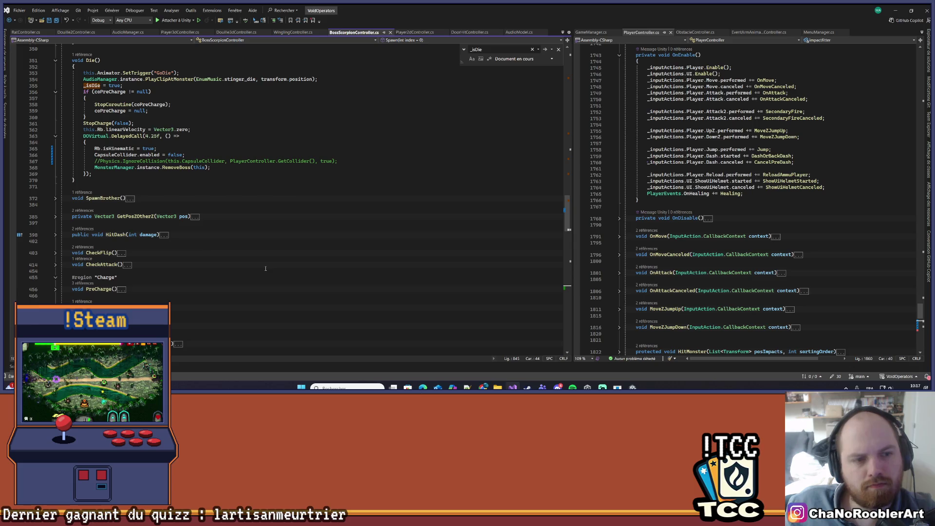
click(155, 181)
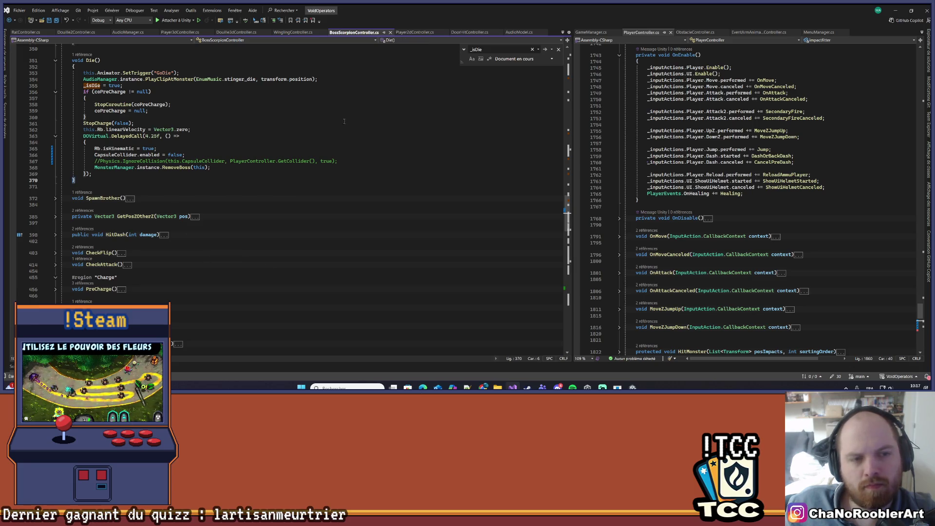
click(895, 10)
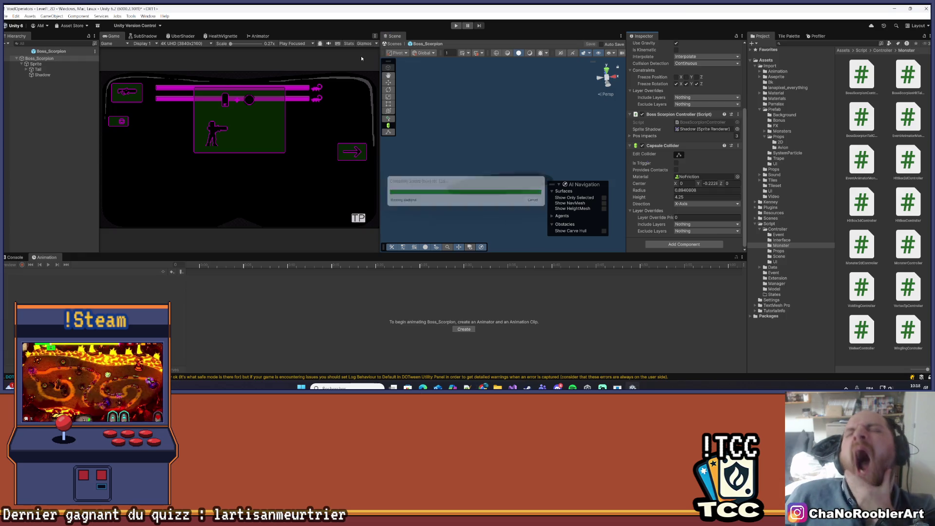
Enter play mode and maximize the Game view to fill the editor
click(374, 36)
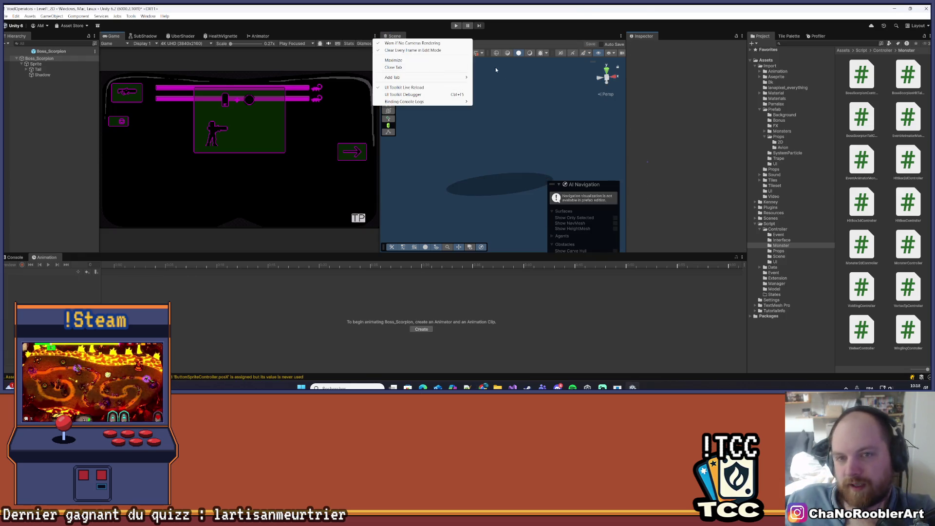
click(169, 113)
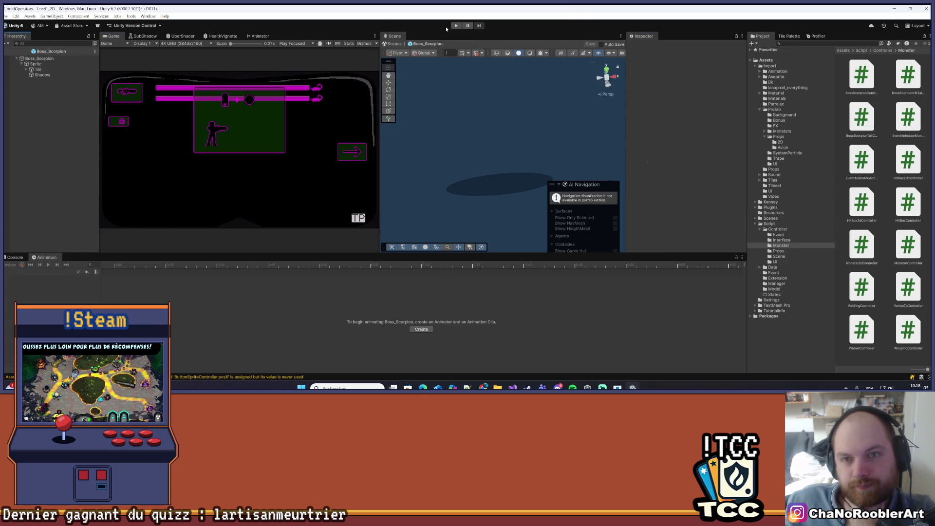
click(456, 25)
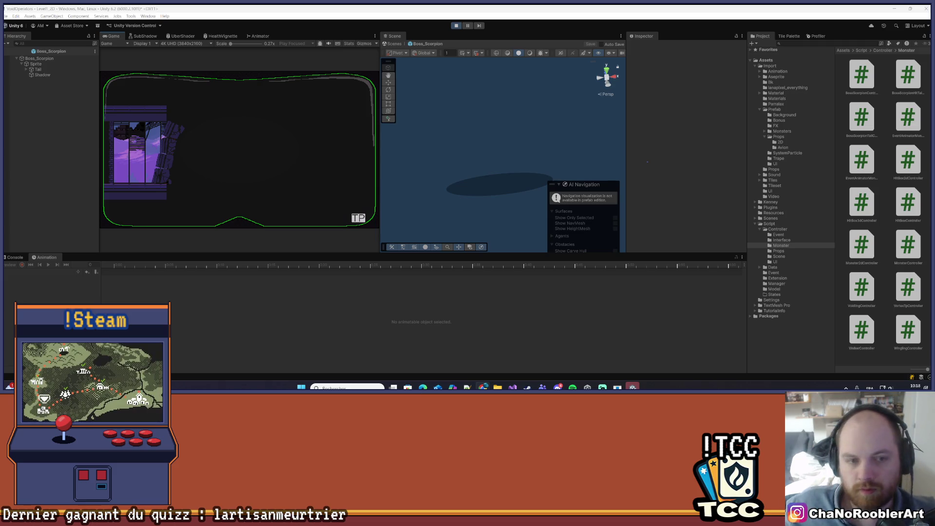
click(375, 38)
click(388, 61)
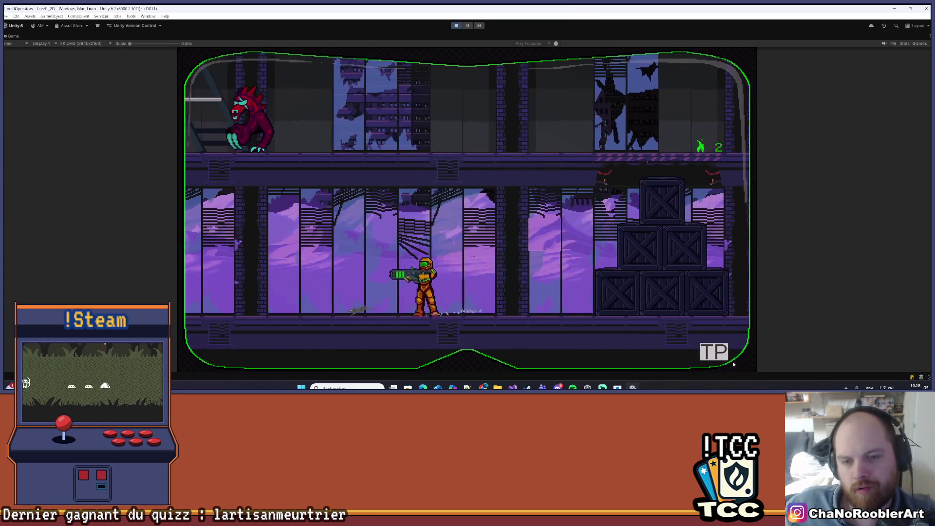
Walk right through the level to the scorpion boss and start damaging it
key(d)
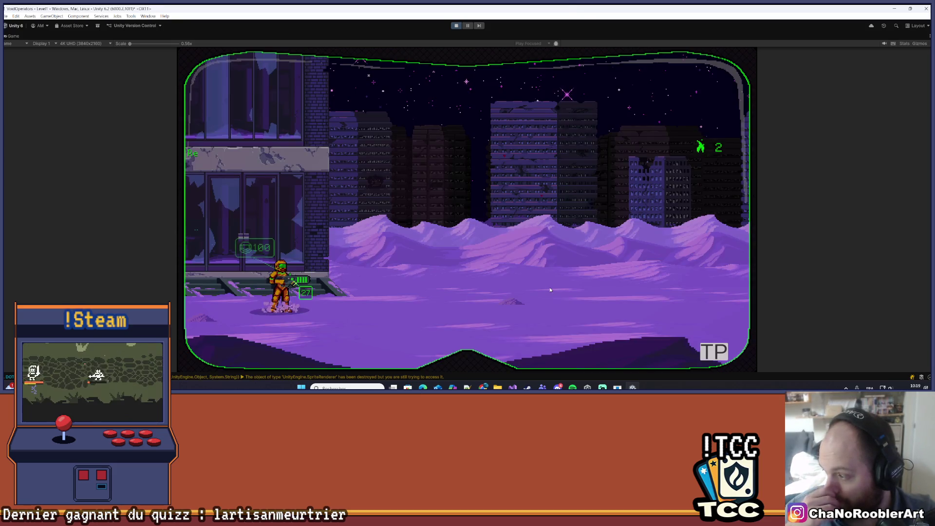
key(d)
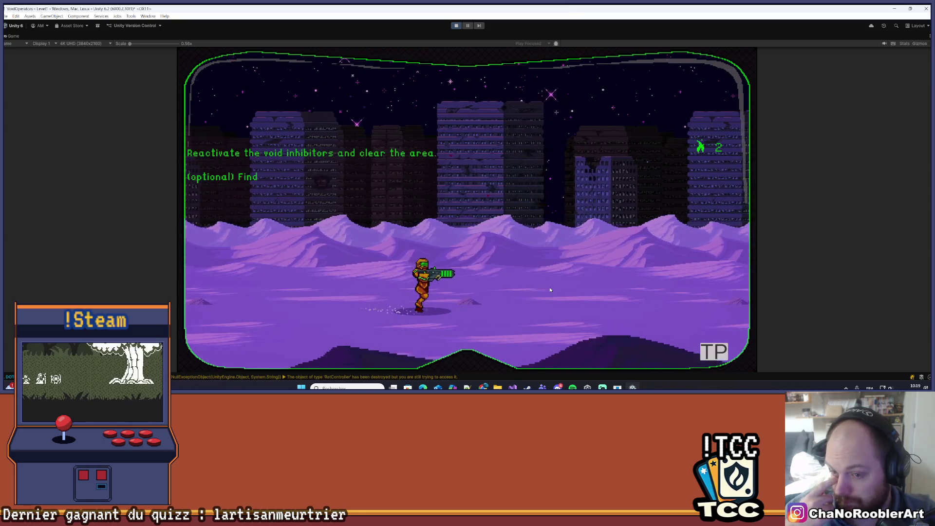
key(a)
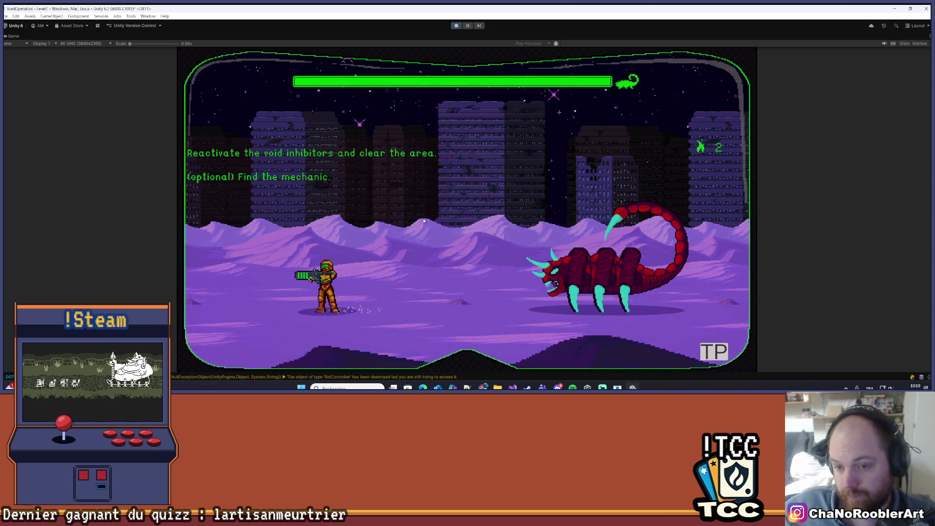
key(s)
key(d)
key(d)
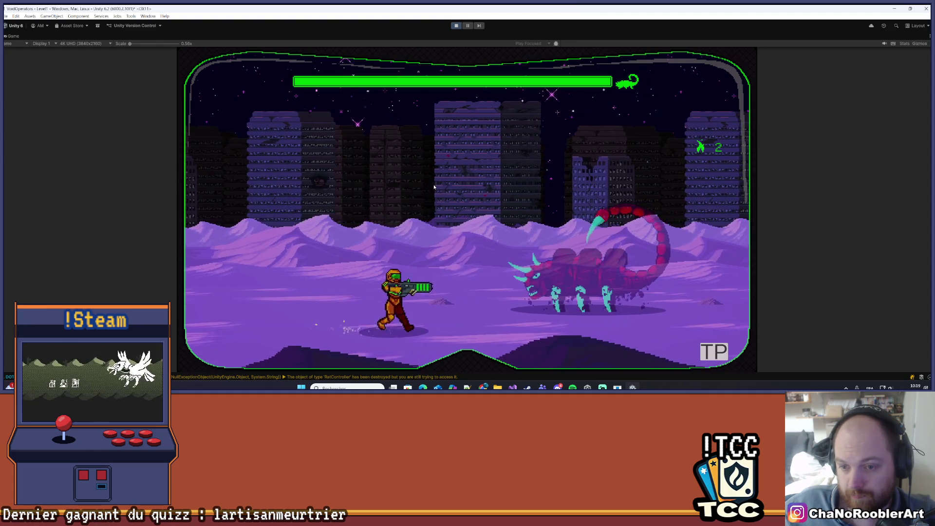
key(d)
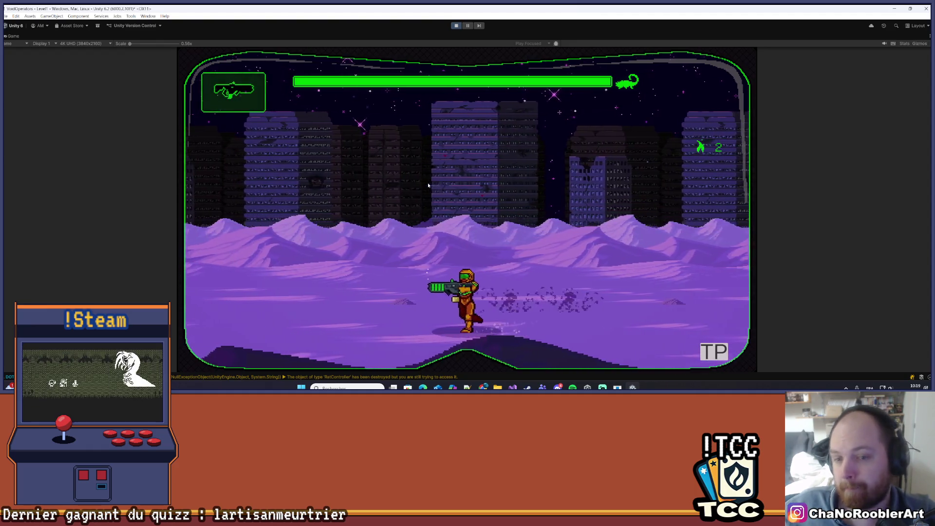
key(d)
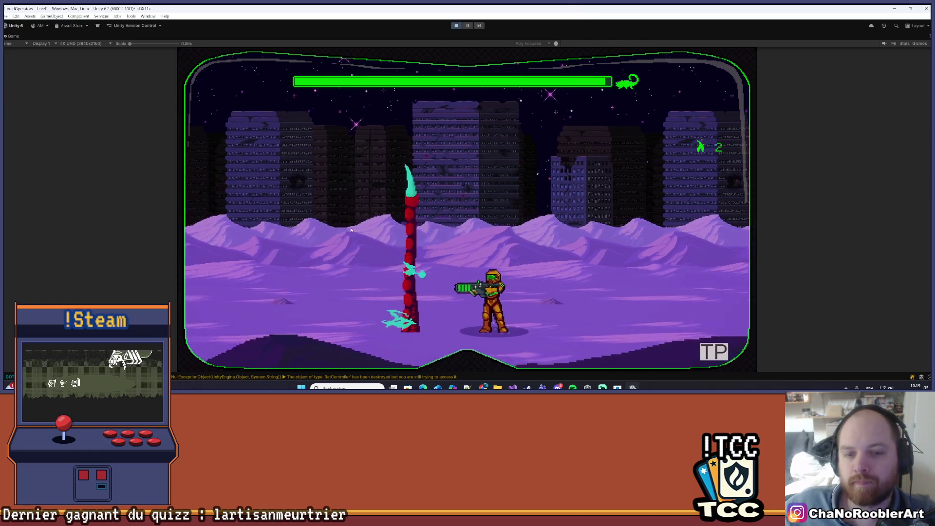
key(d)
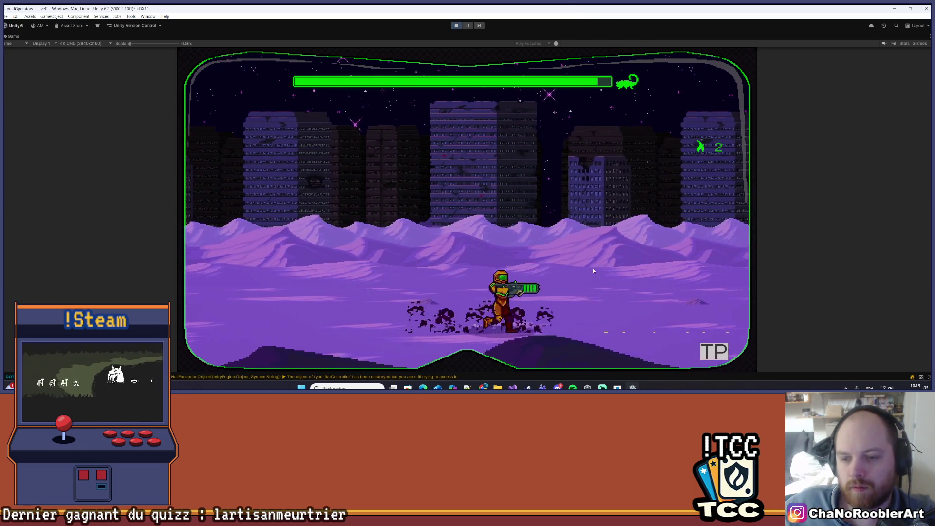
Dodge the scorpion's spike, dash away, and fire a projectile at the boss
key(a)
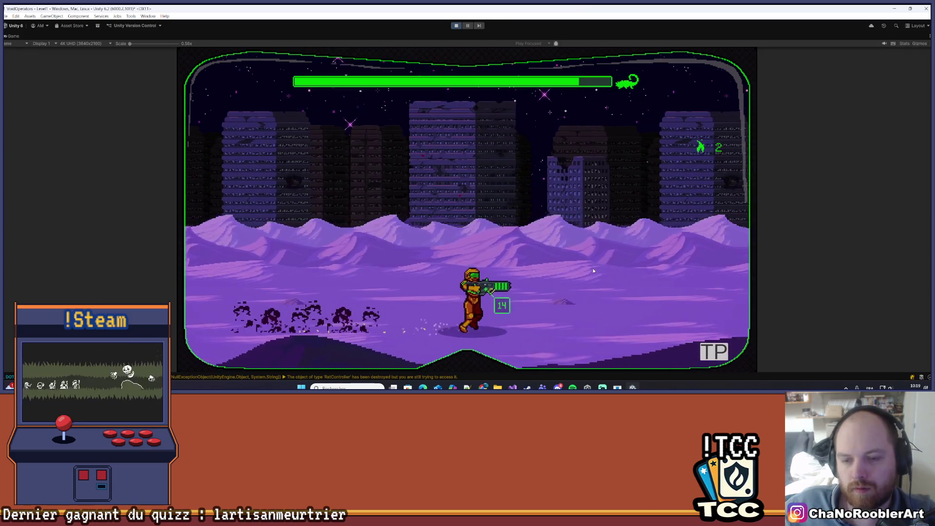
key(d)
key(a)
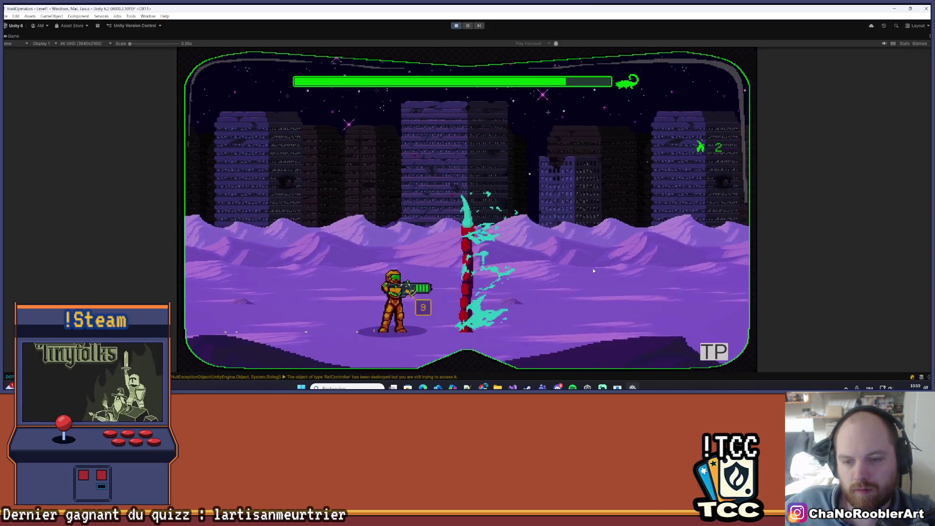
key(d)
key(a)
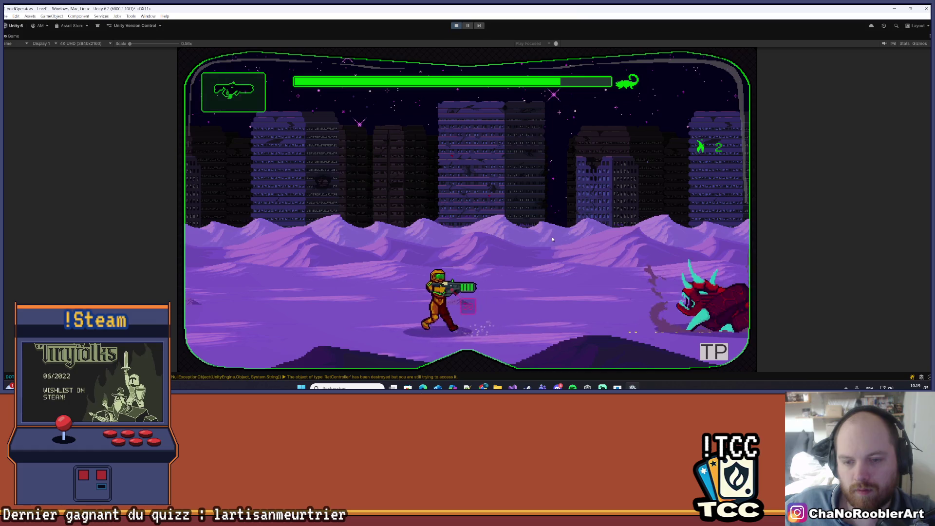
key(d)
key(space)
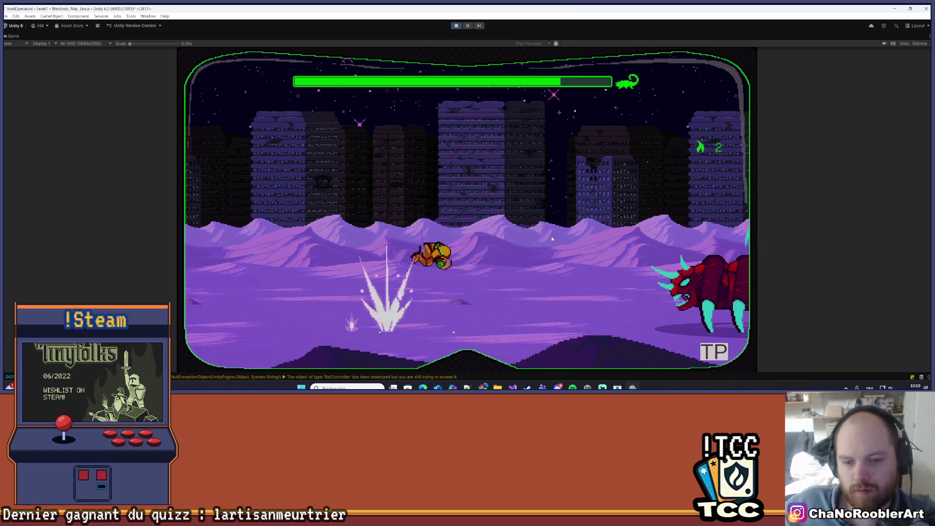
key(a)
key(d)
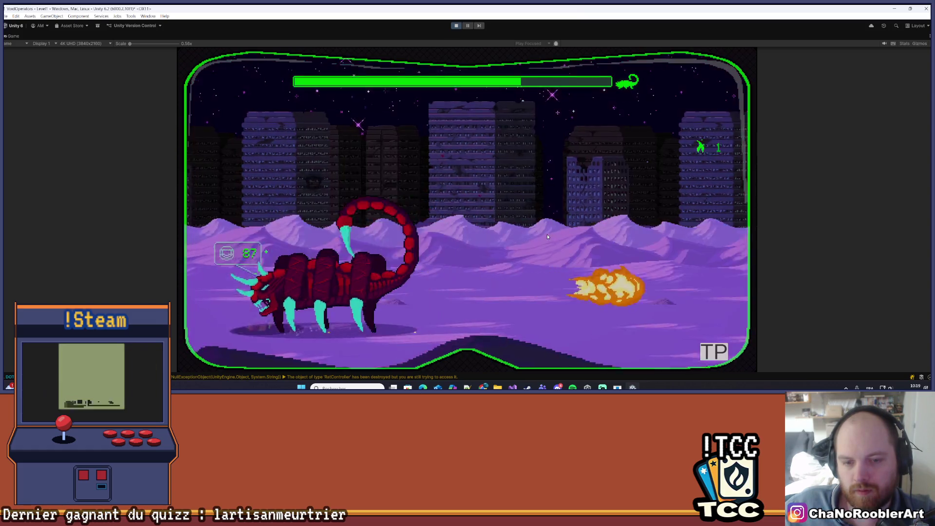
key(a)
key(w)
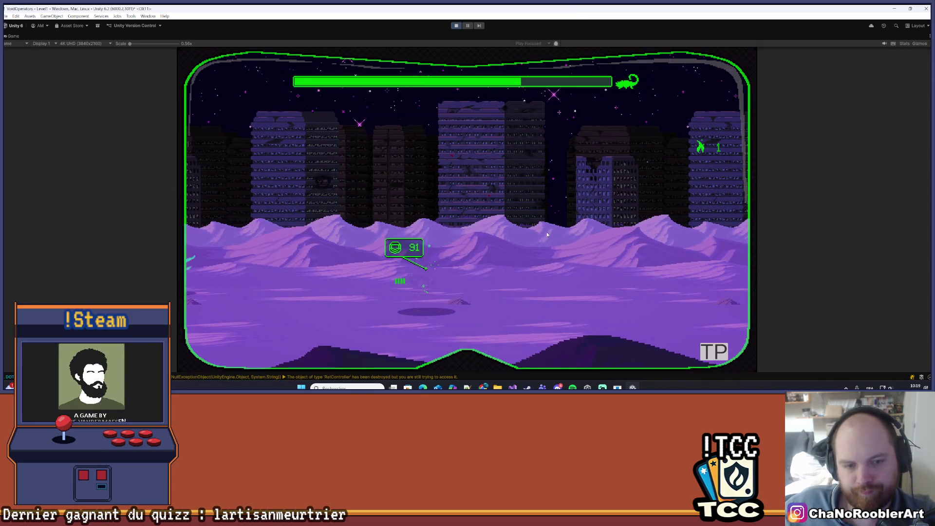
click(547, 234)
Dodge the boss's charge and fight both scorpions as the second one joins
key(a)
key(s)
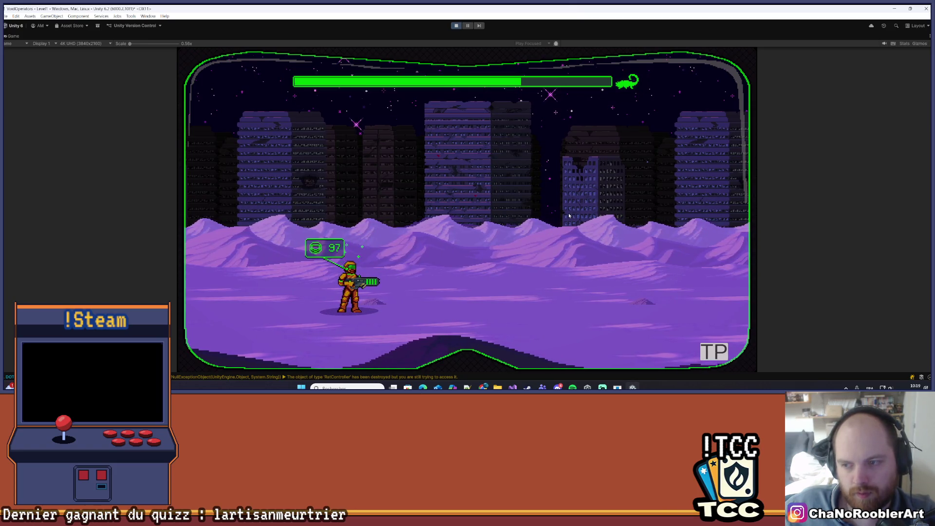
key(s)
key(d)
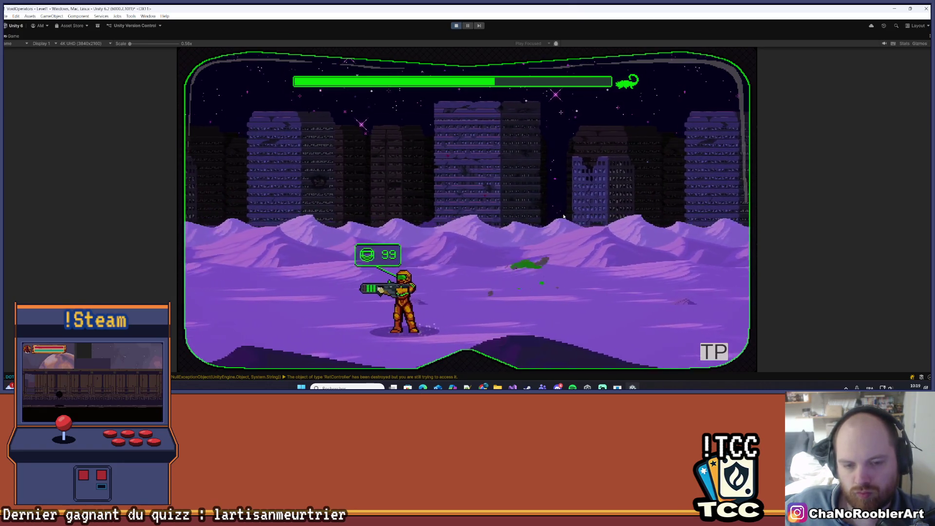
key(d)
key(w)
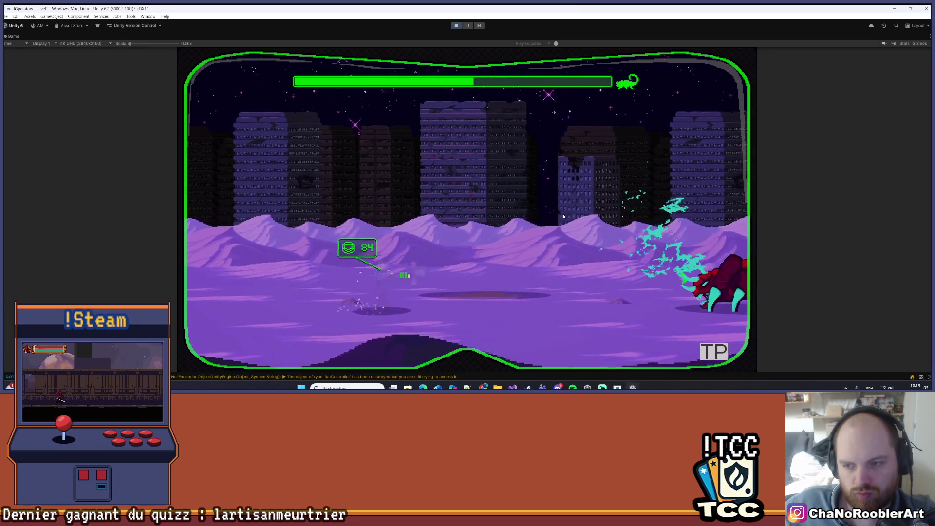
key(a)
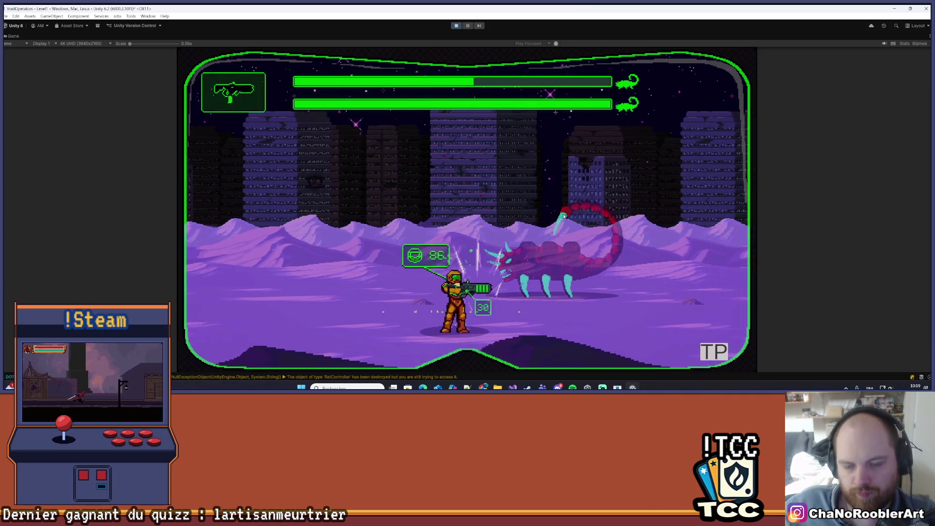
key(d)
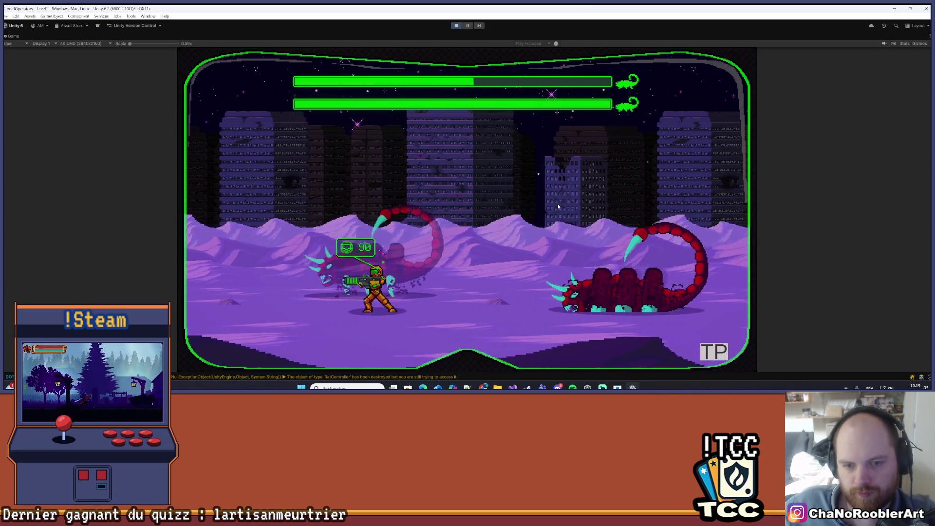
key(space)
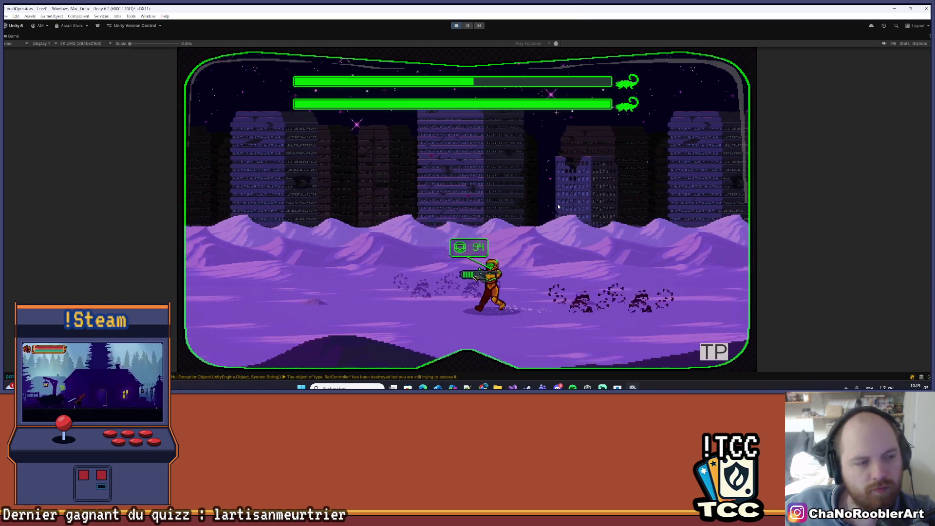
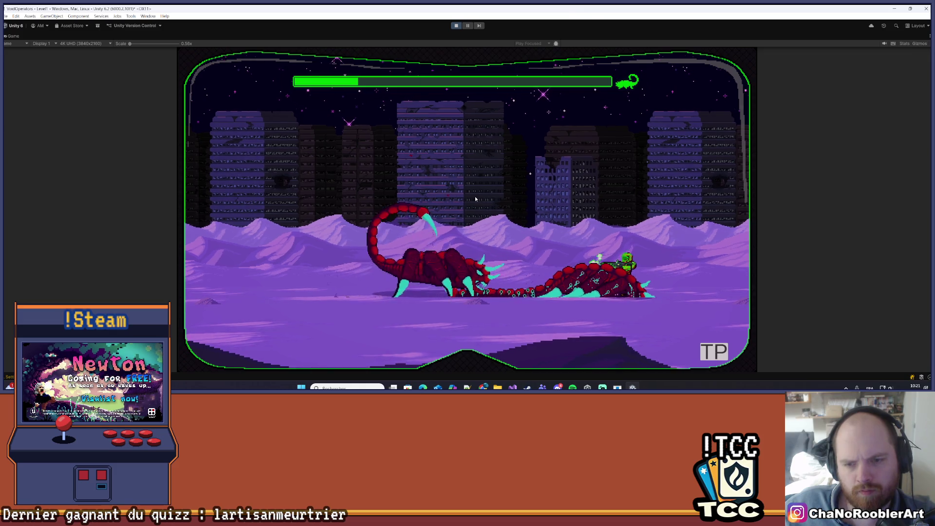
Pause the playtest and leave the Boss_Scorpion prefab to list Level1's scene objects
click(469, 26)
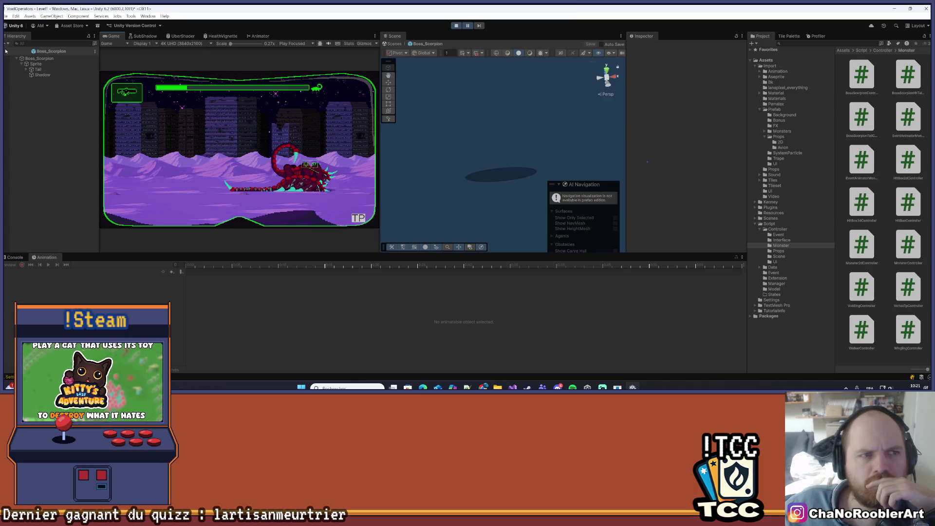
click(6, 51)
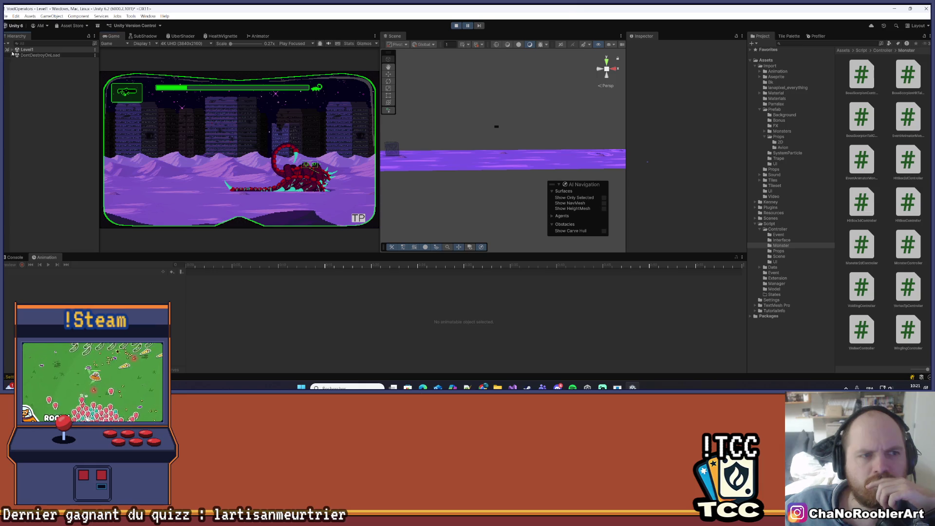
scroll(up, 3)
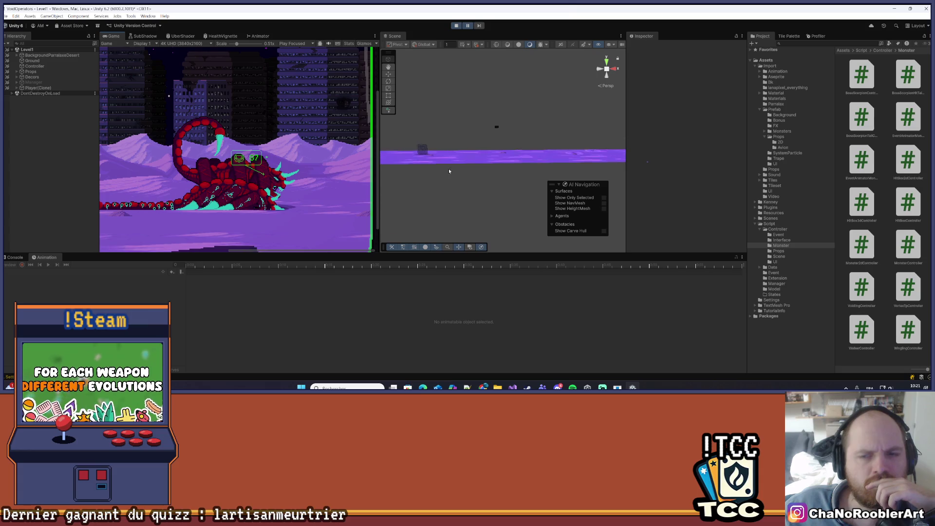
scroll(up, 3)
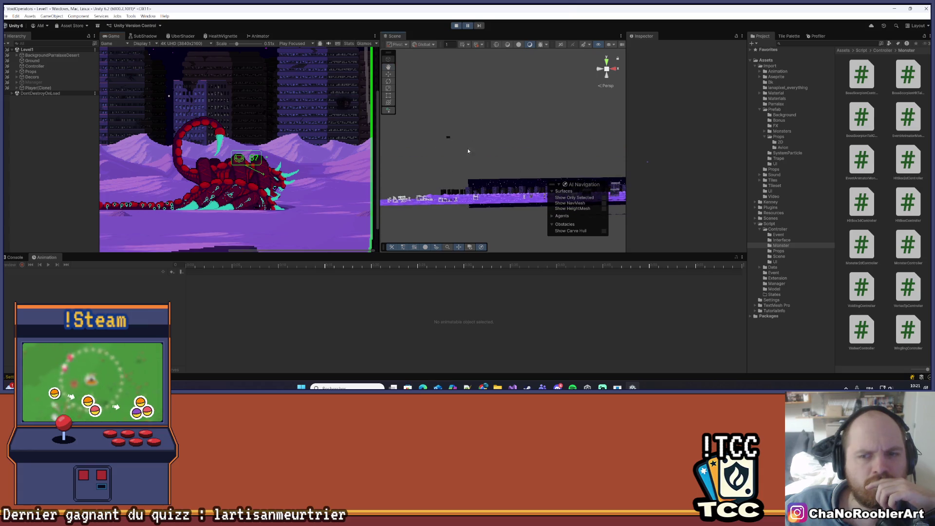
scroll(up, 3)
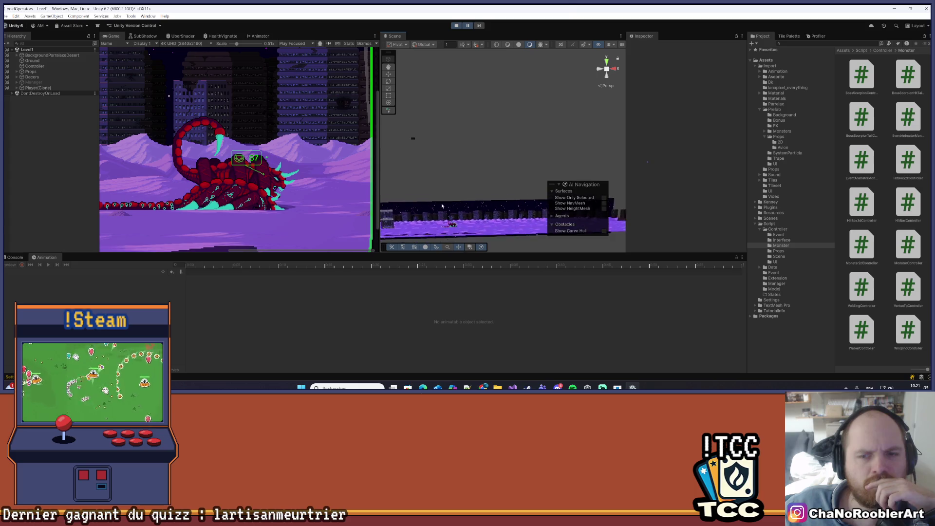
scroll(up, 3)
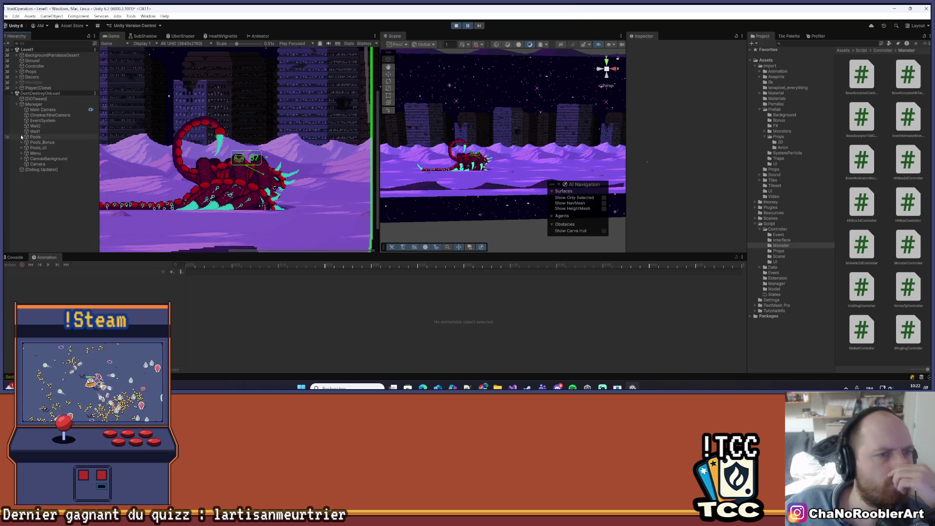
Expand Manager > Pools > pool_BossScorpion and select the first boss_scorpion instance
click(25, 143)
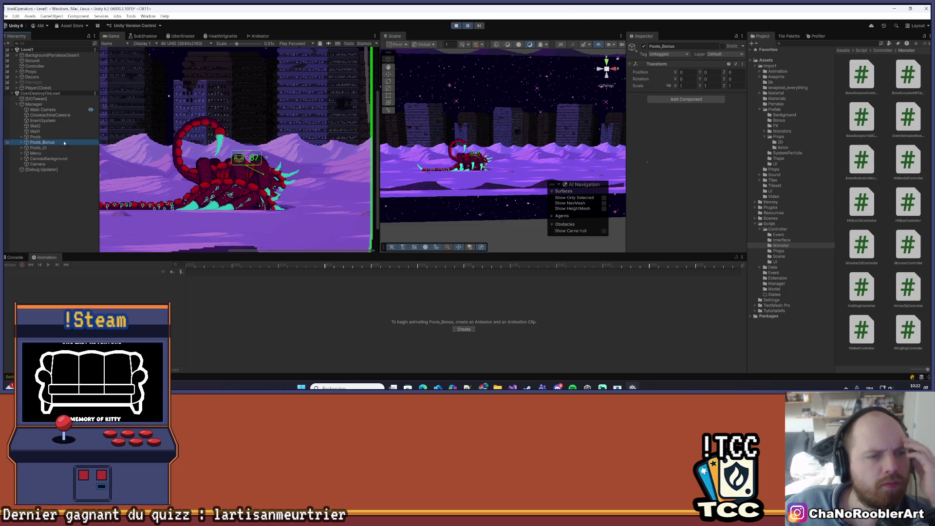
right_click(500, 157)
scroll(up, 3)
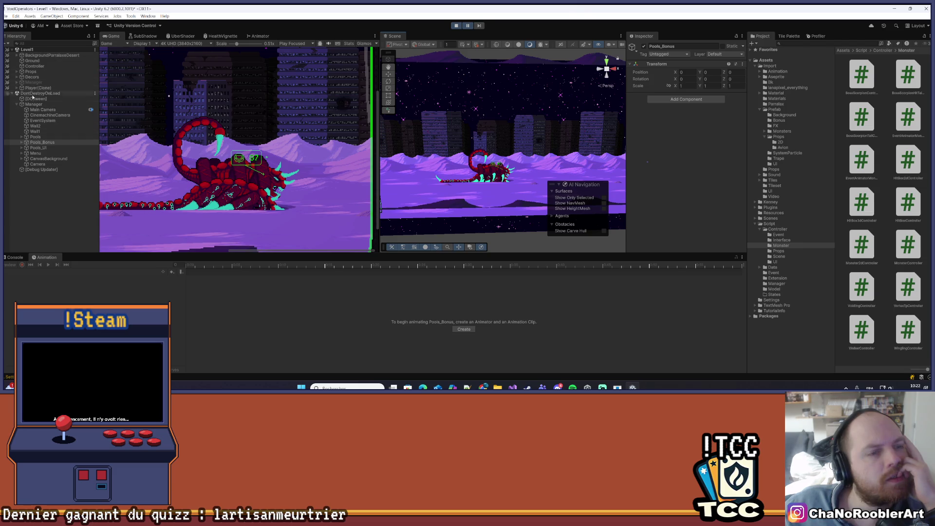
click(22, 137)
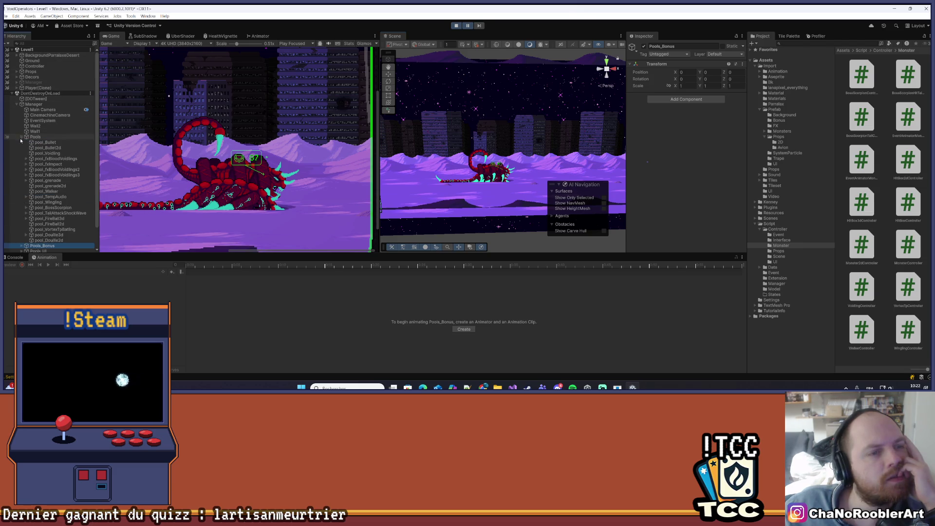
scroll(down, 3)
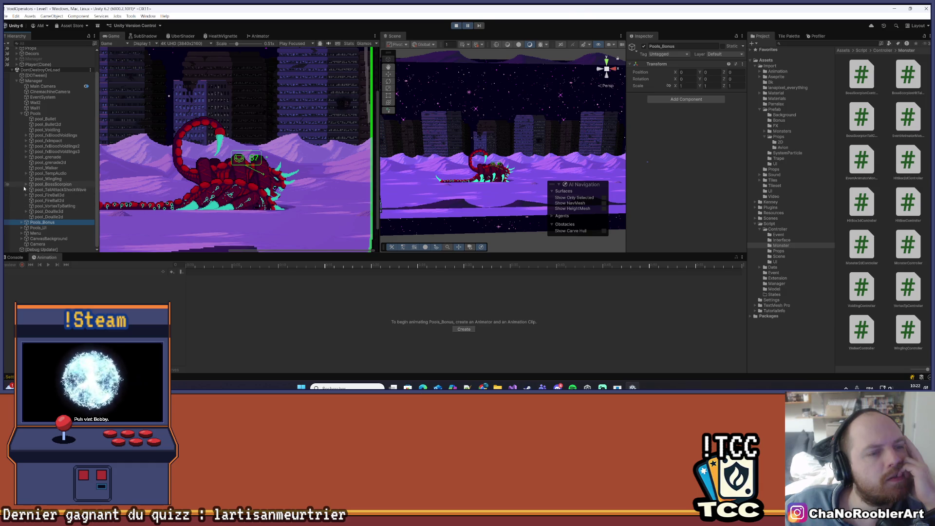
click(26, 185)
click(58, 194)
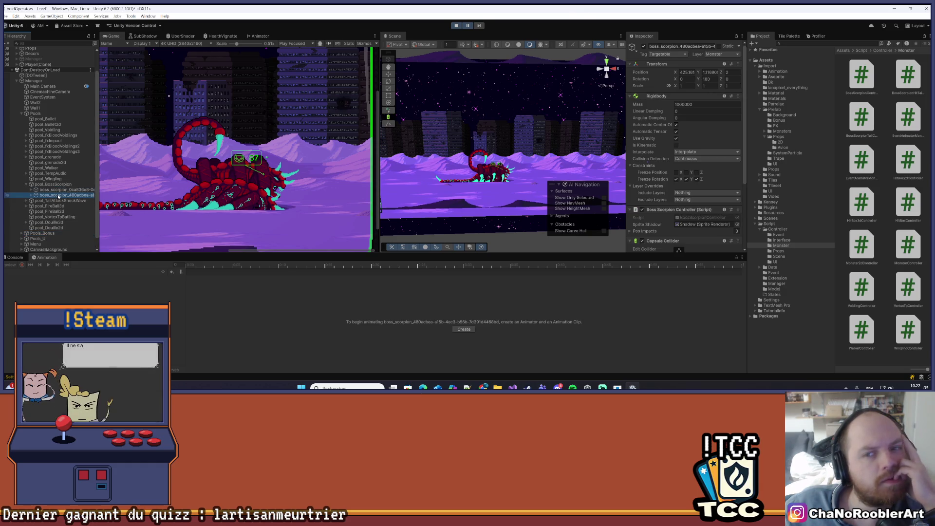
Frame the second boss_scorpion, widen the Scene view and turn on Gizmos to see its colliders
double_click(60, 190)
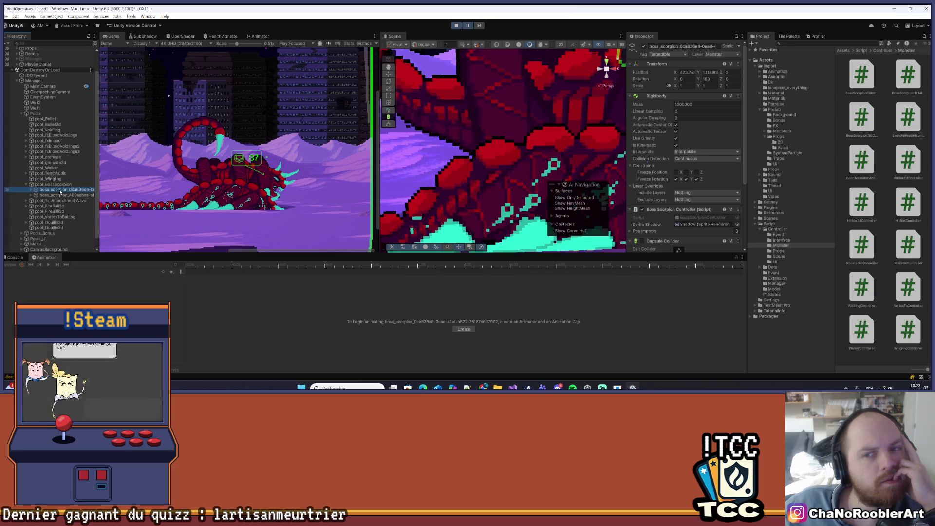
scroll(down, 3)
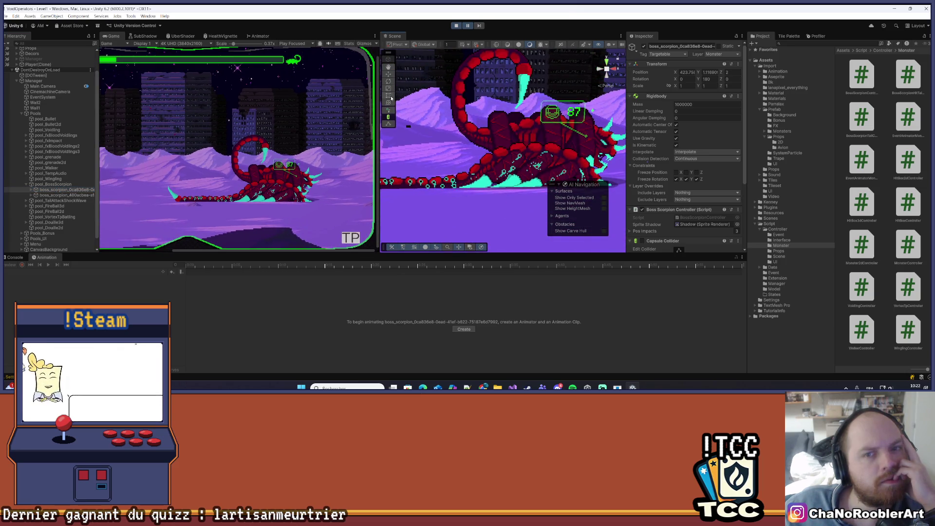
scroll(down, 3)
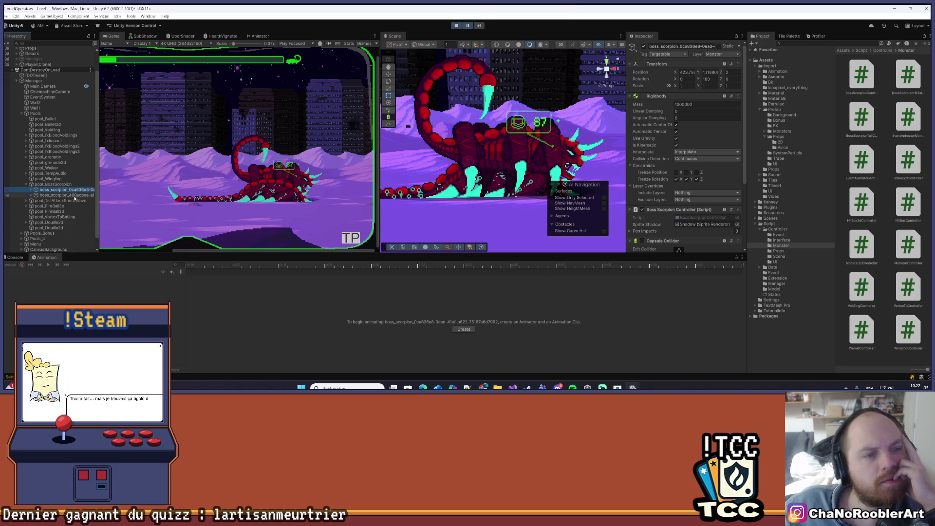
click(61, 189)
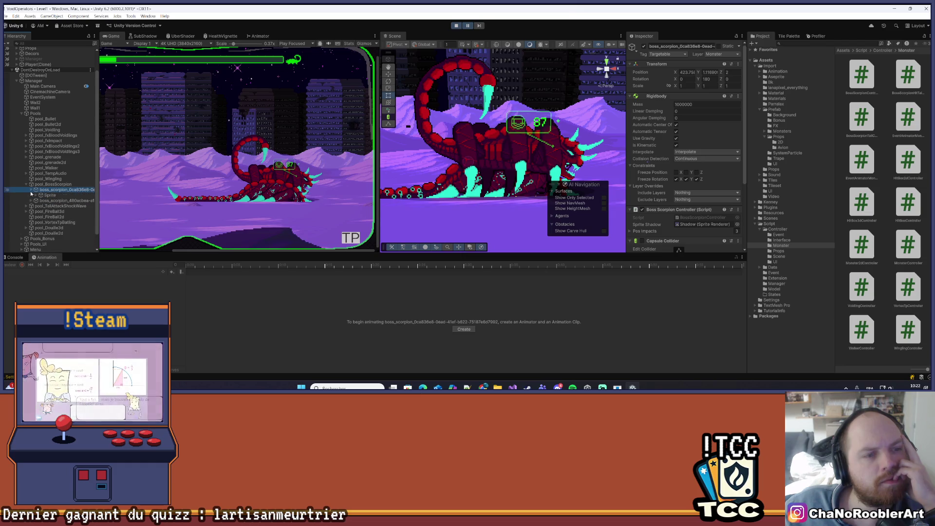
scroll(down, 3)
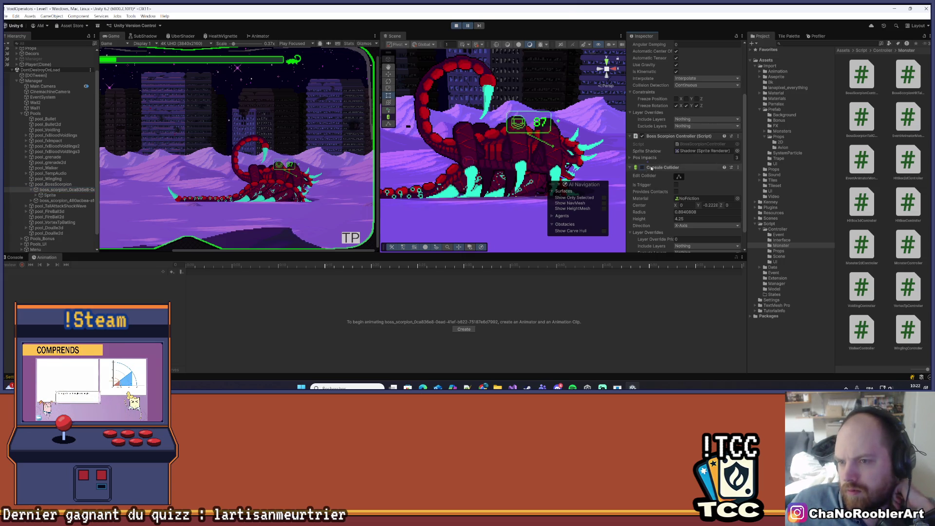
scroll(down, 3)
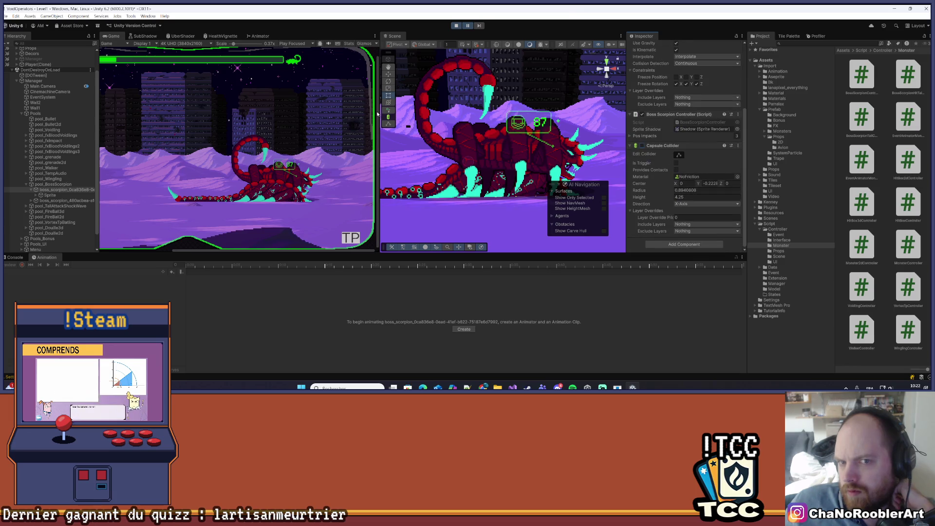
drag(378, 113, 226, 107)
click(616, 45)
drag(404, 161, 400, 111)
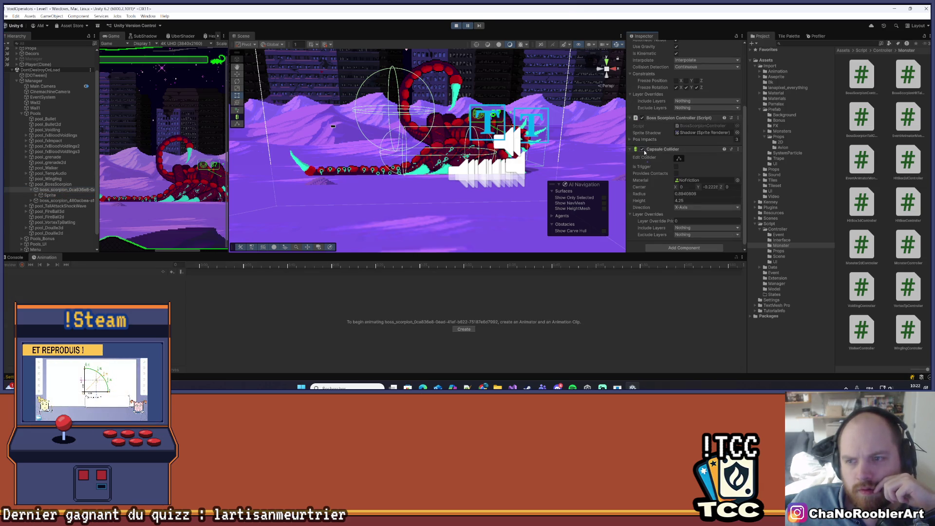
Inspect the scorpion's Sprite child and its animation keyframes, then stop the playtest
scroll(up, 3)
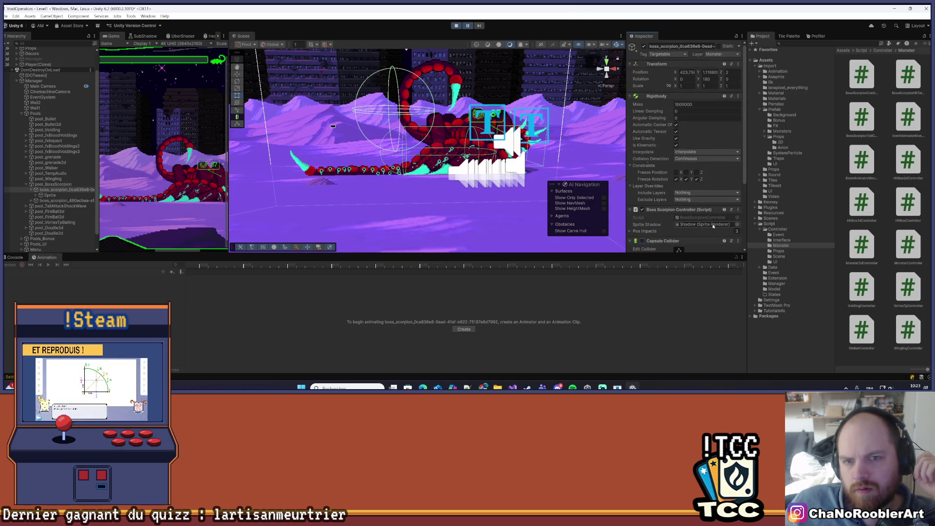
scroll(down, 3)
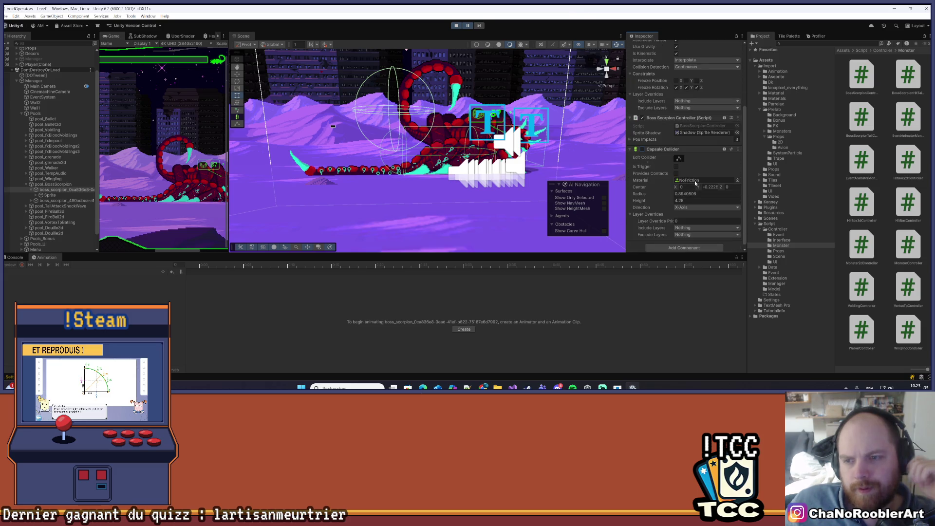
scroll(up, 3)
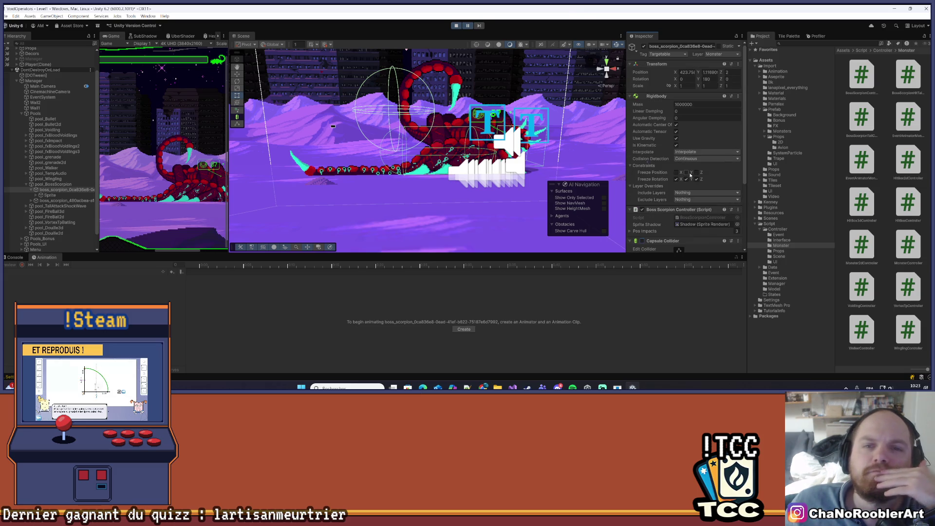
scroll(down, 3)
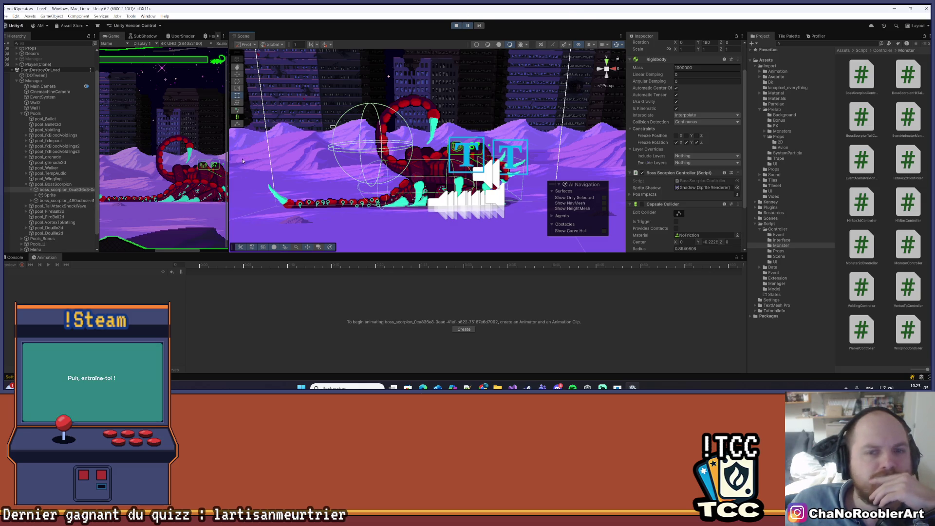
click(51, 196)
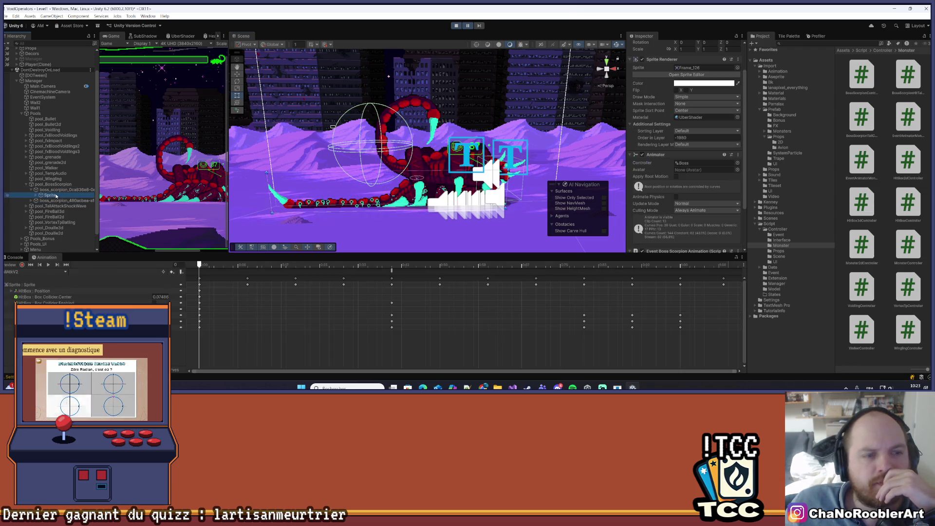
click(456, 25)
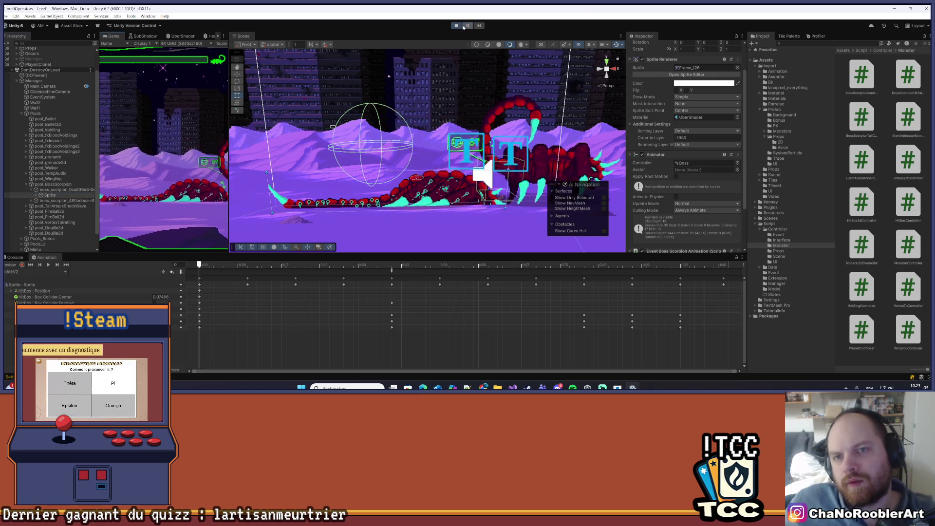
In Visual Studio, go to the BossScorpionHitTailController definition
click(512, 387)
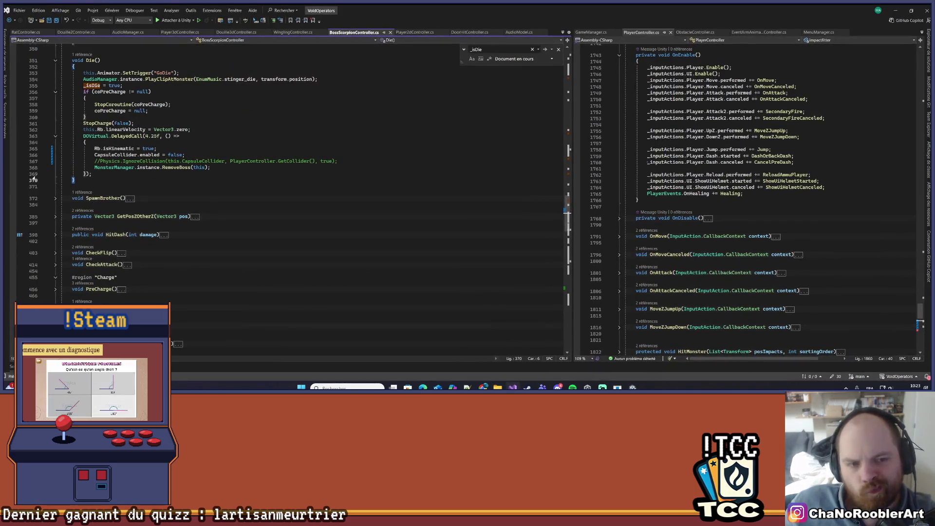
scroll(up, 3)
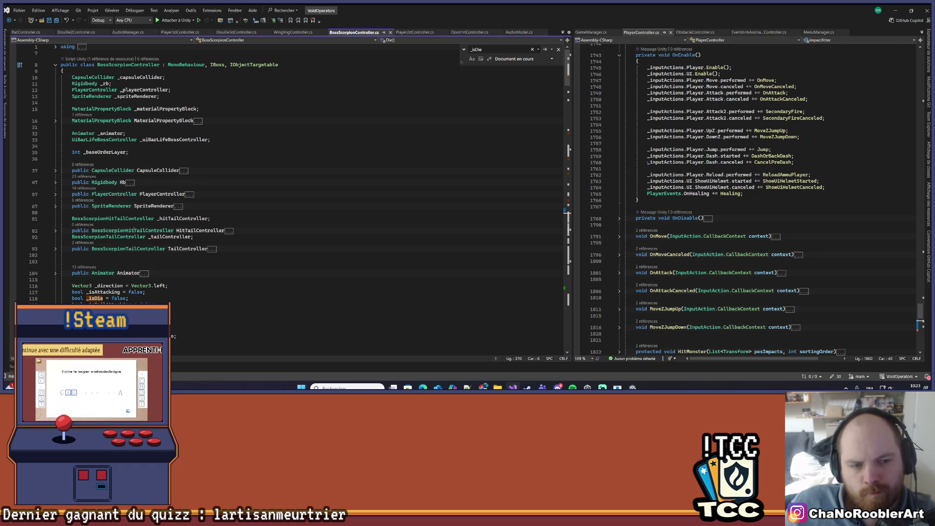
right_click(174, 230)
click(204, 228)
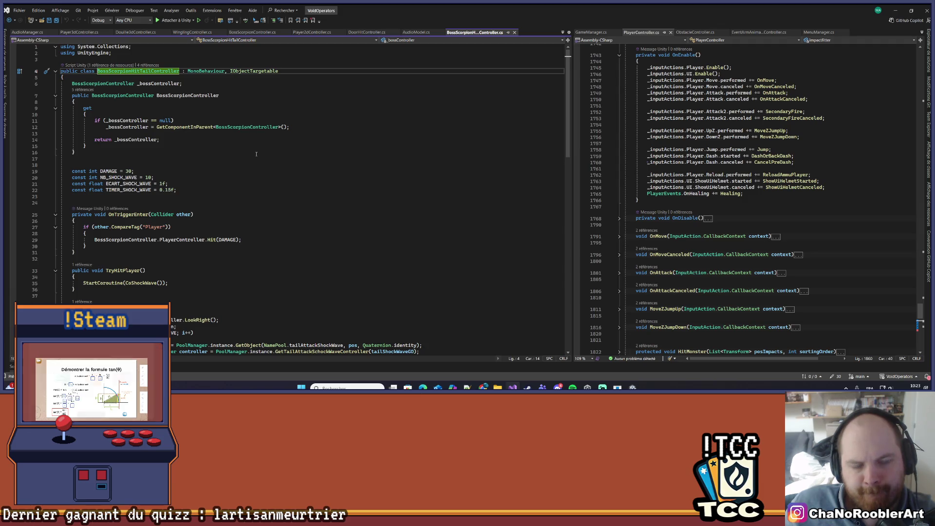
Collapse the CoShockWave coroutine and return to Unity
scroll(down, 3)
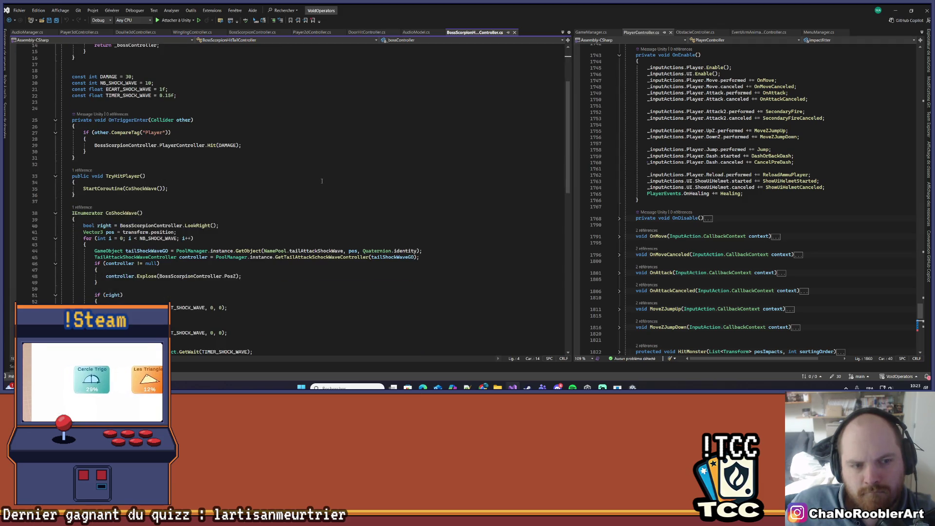
click(55, 213)
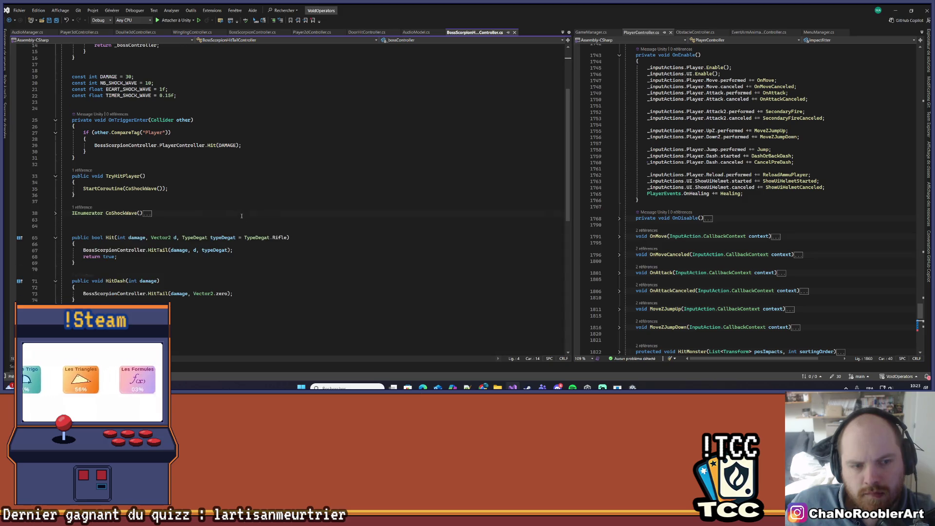
scroll(up, 3)
key(alt+Tab)
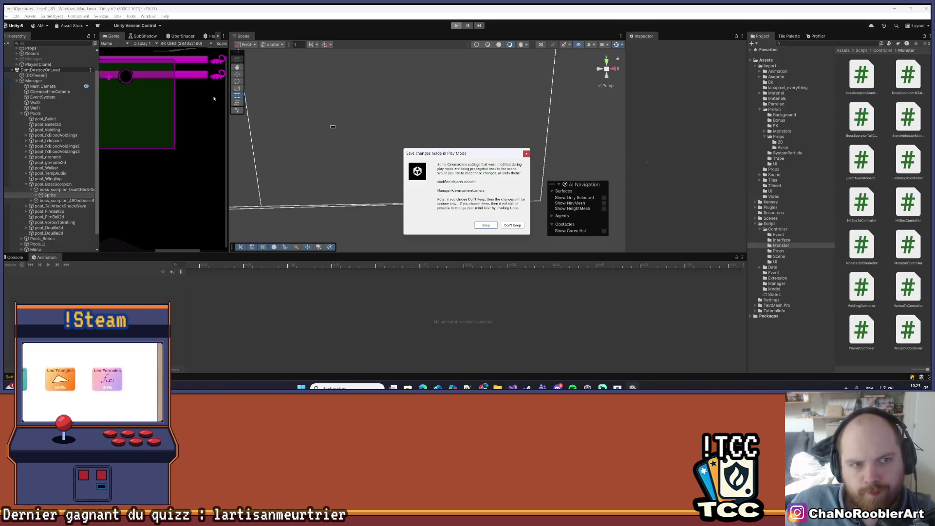
Dismiss the Play Mode changes prompt and open Boss_Scorpion from Assets/Import/Prefab/Monsters
click(525, 153)
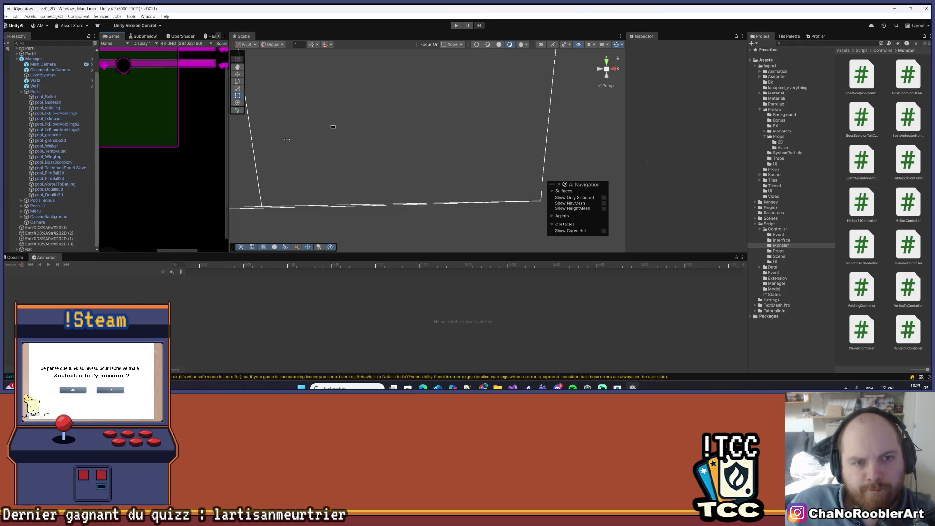
drag(227, 143, 380, 146)
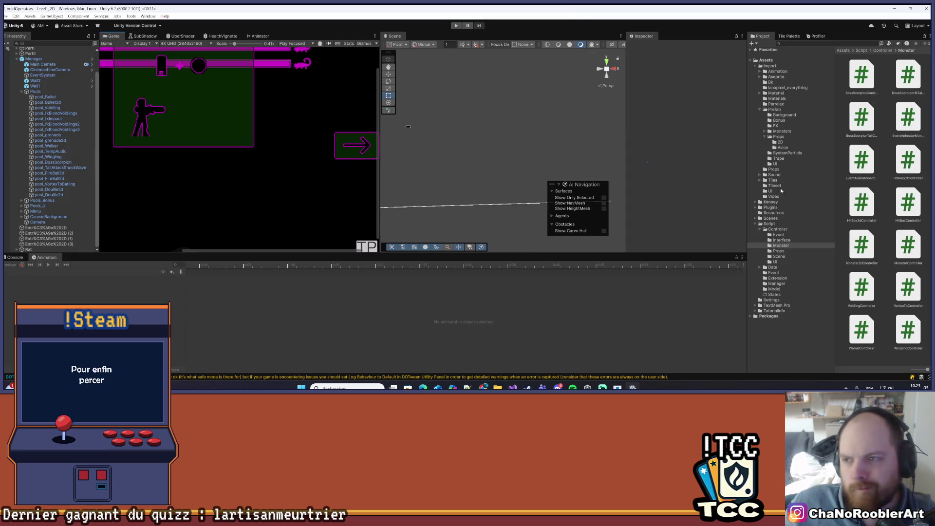
click(785, 109)
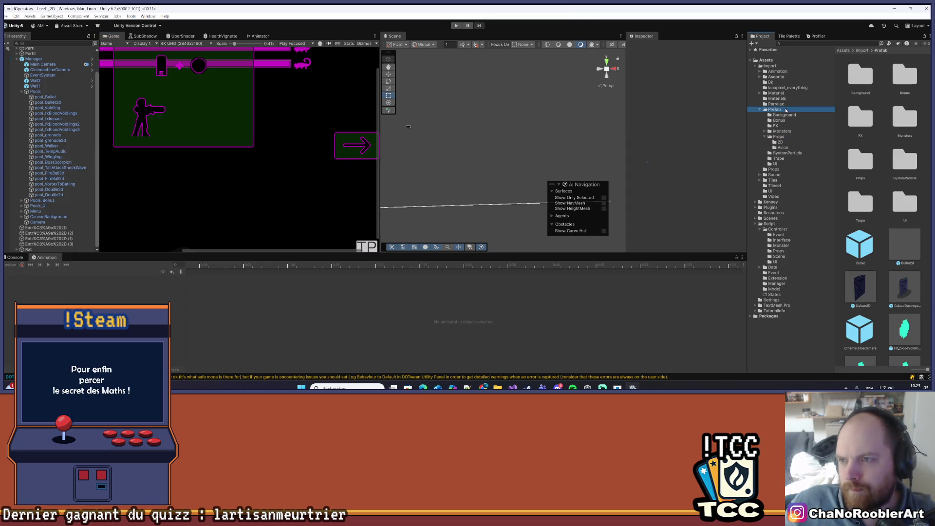
drag(745, 169, 618, 168)
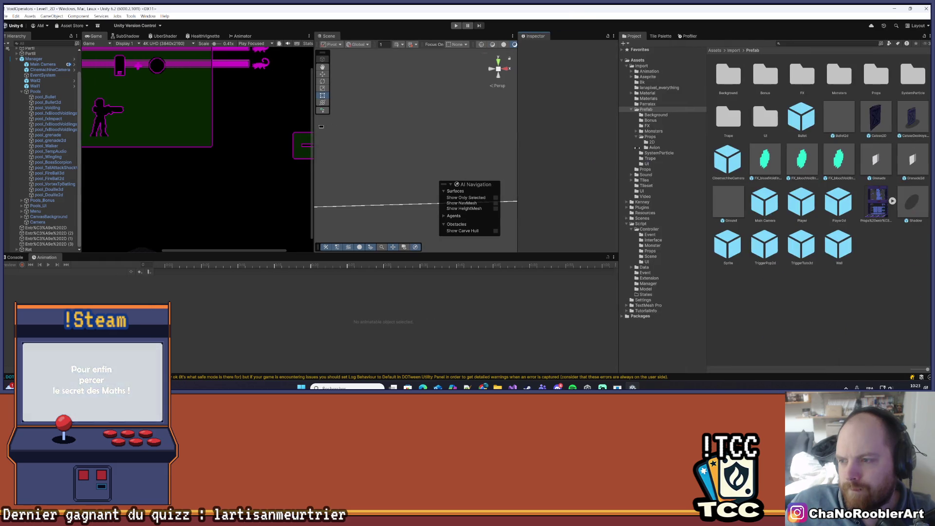
double_click(826, 74)
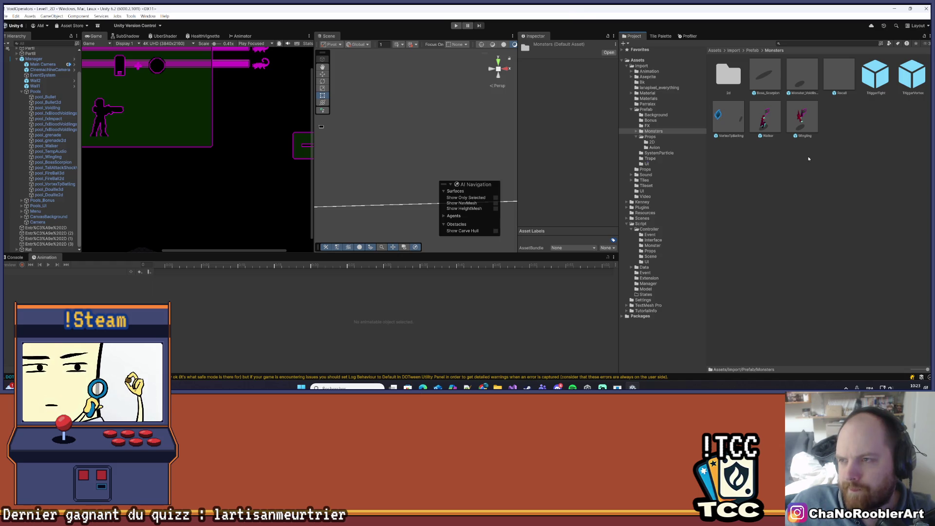
double_click(764, 74)
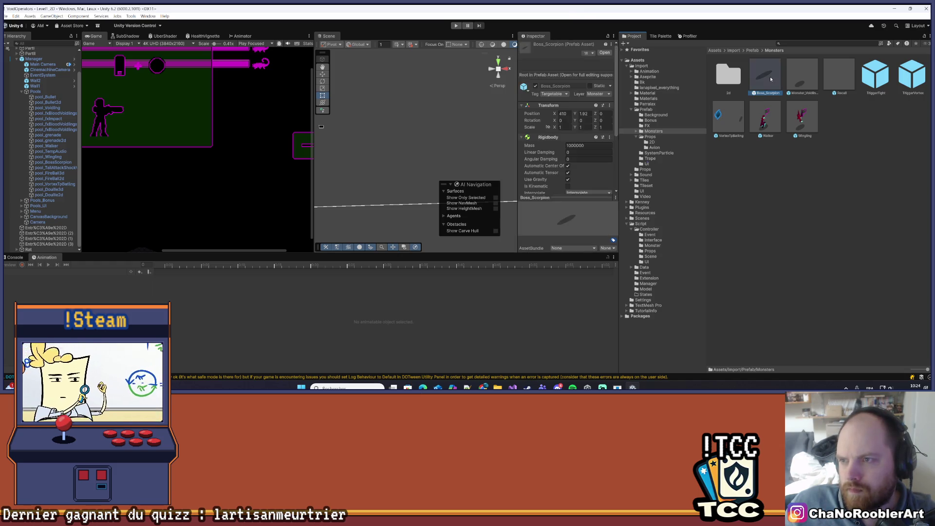
Select the prefab's Sprite child and toggle it inactive and active again
scroll(up, 3)
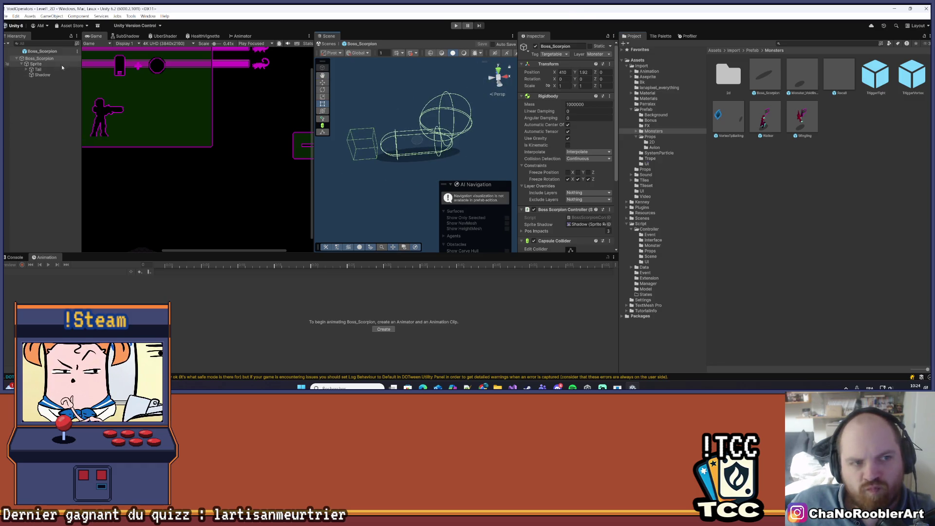
click(35, 64)
scroll(down, 3)
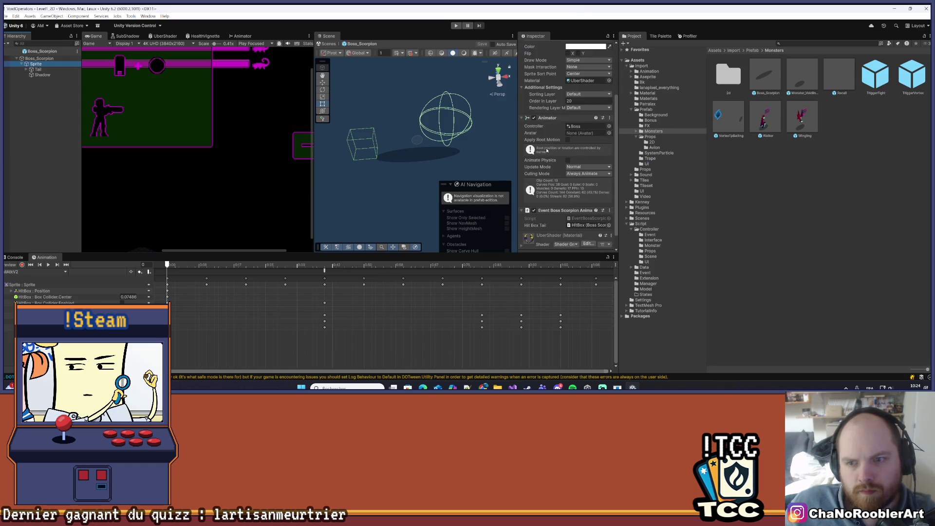
scroll(up, 3)
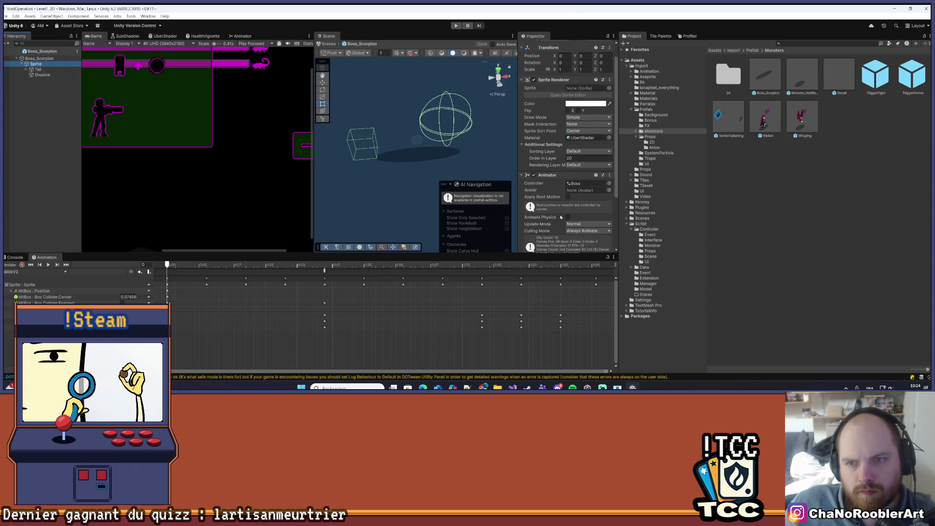
key(Down)
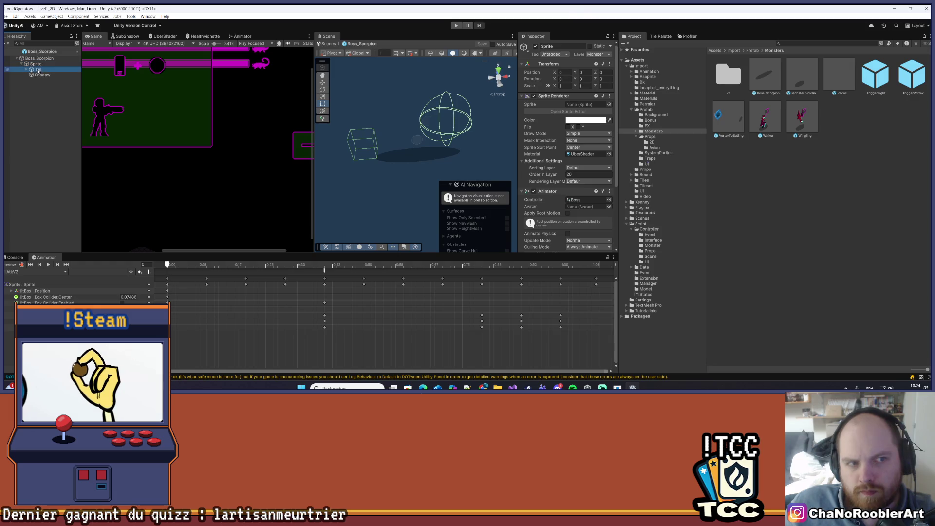
key(Up)
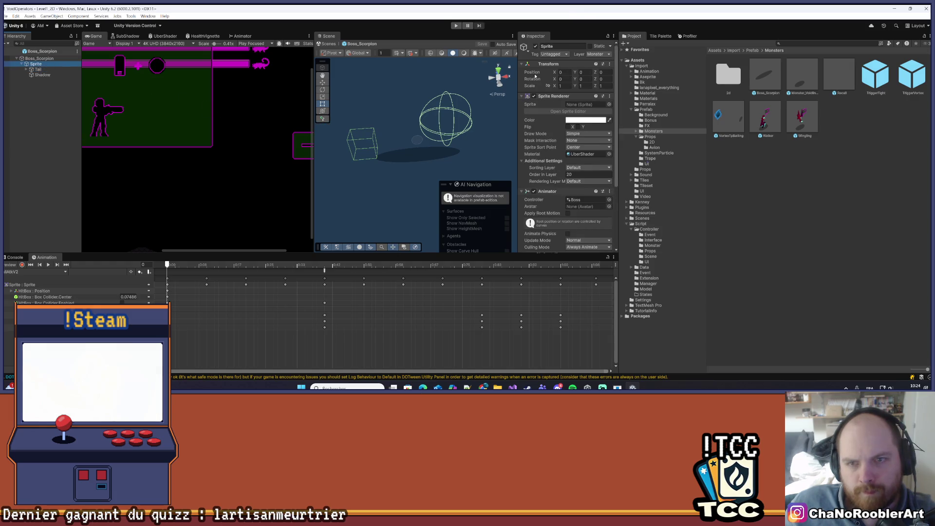
click(536, 46)
click(536, 47)
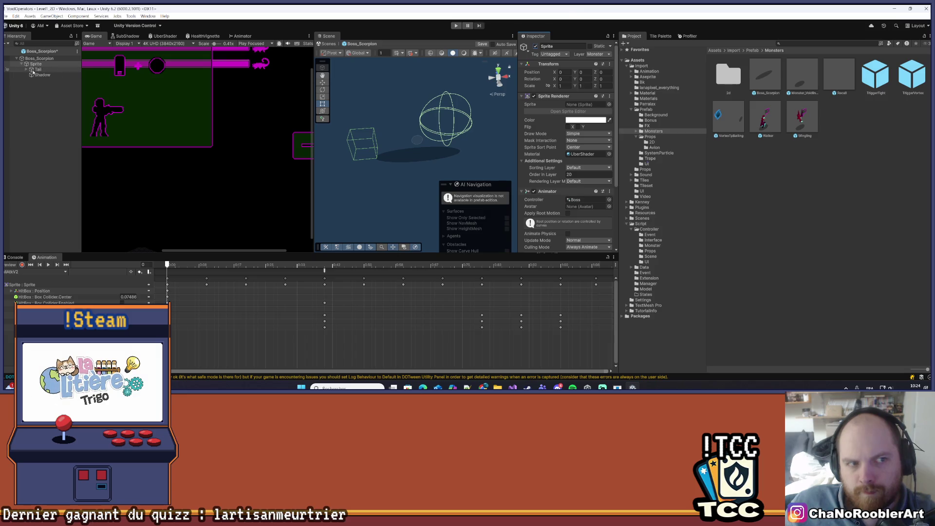
Select Tail and open its BossScorpionTailController script in Visual Studio
click(36, 69)
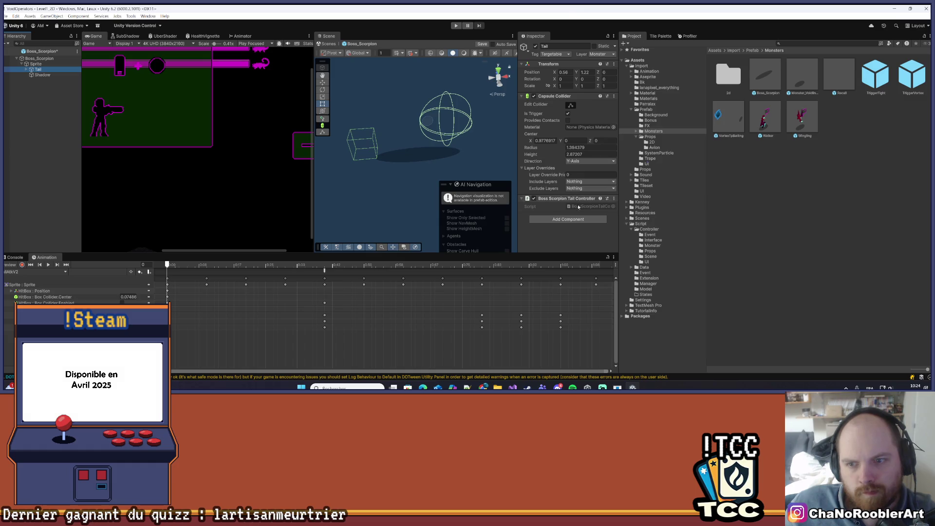
click(578, 206)
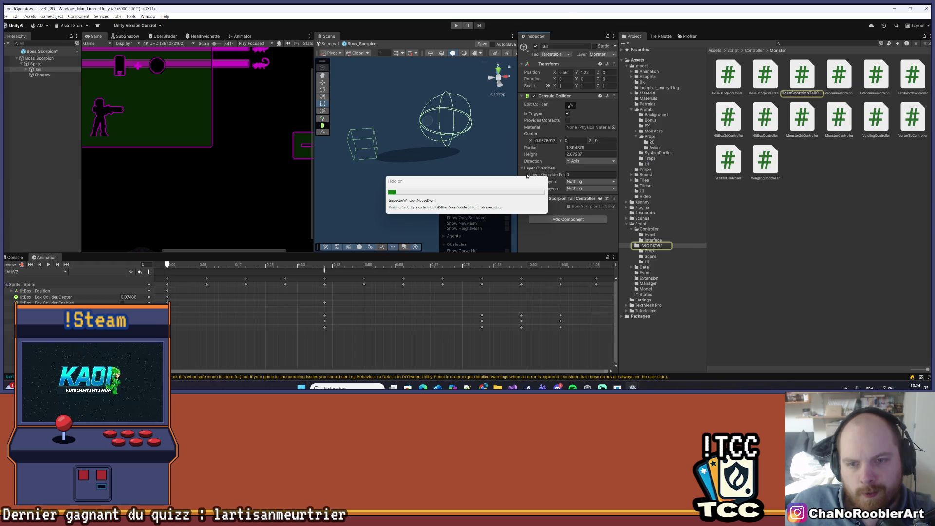
scroll(up, 3)
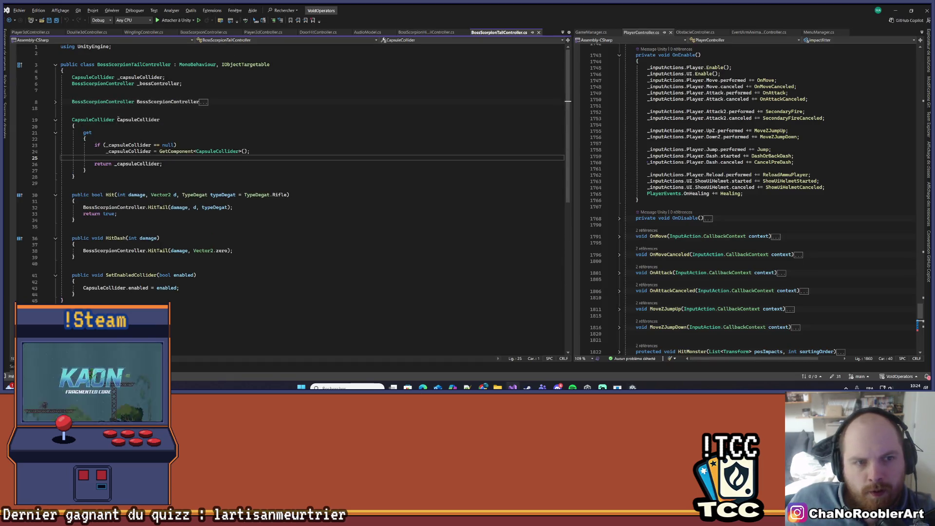
Write a SetEnabledCollider(bool enabled) method that sets CapsuleCollider.enabled
click(113, 176)
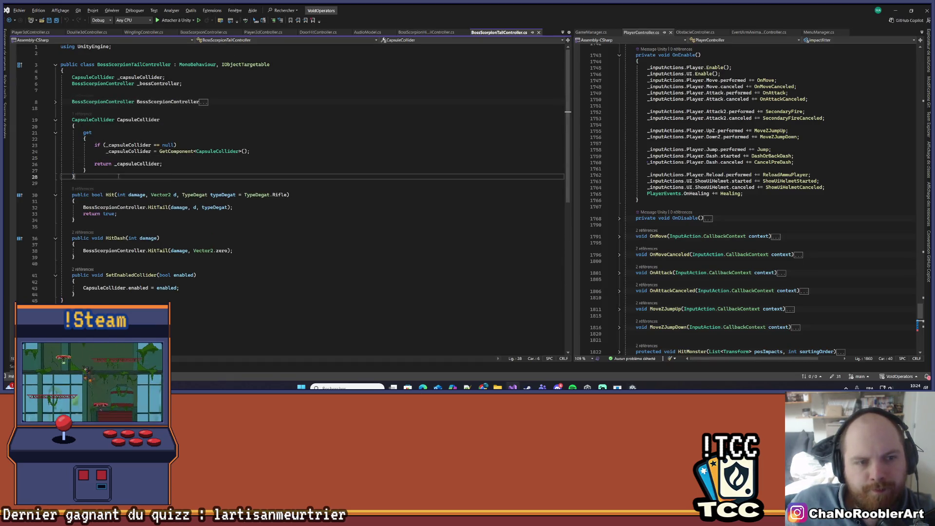
key(Return)
key(Return)
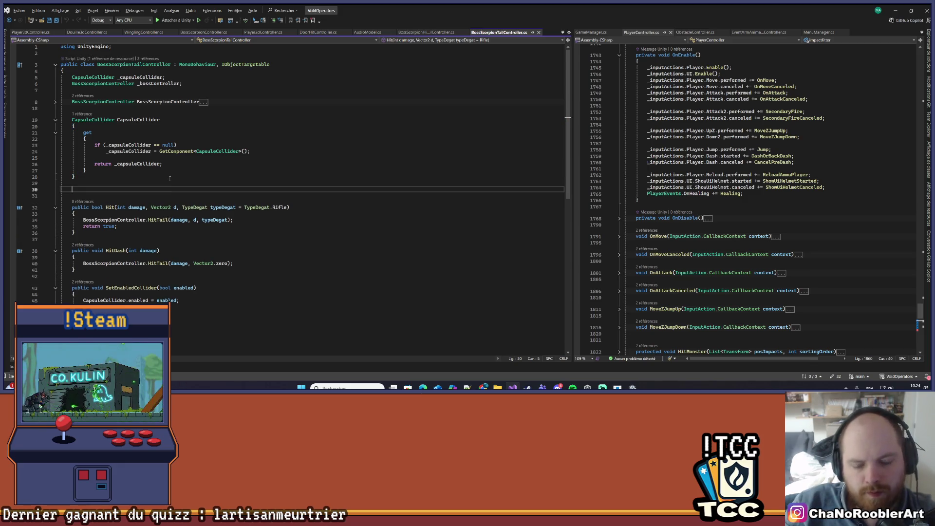
text(public bo)
text(ol )
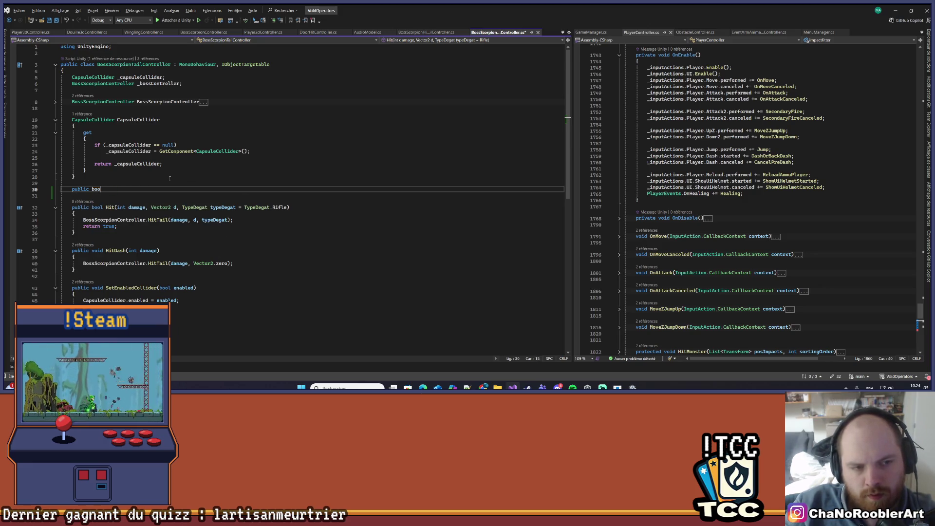
text(oid SetEnab)
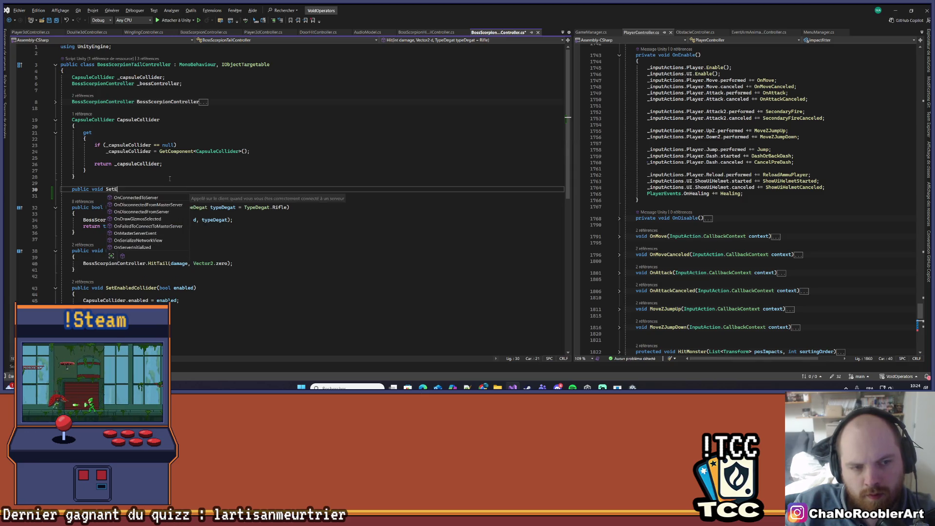
text(led() {)
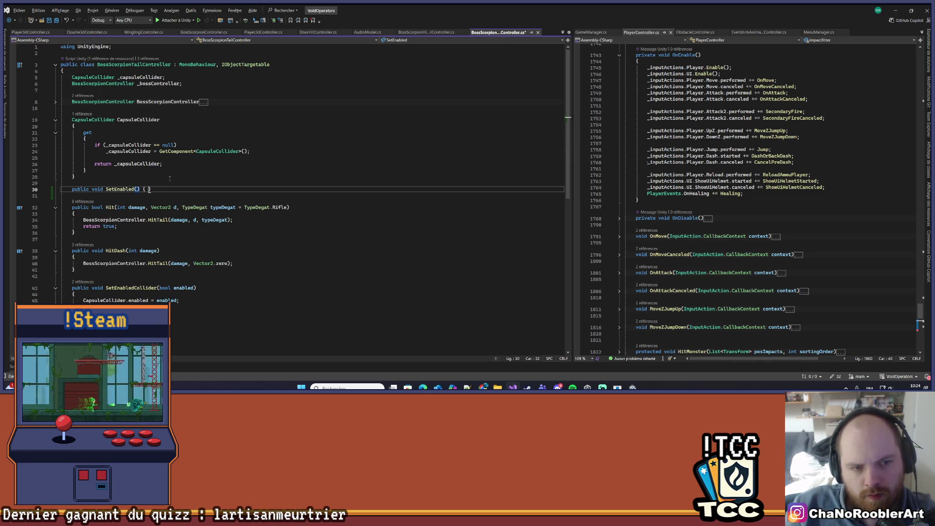
key(Return)
text(Co)
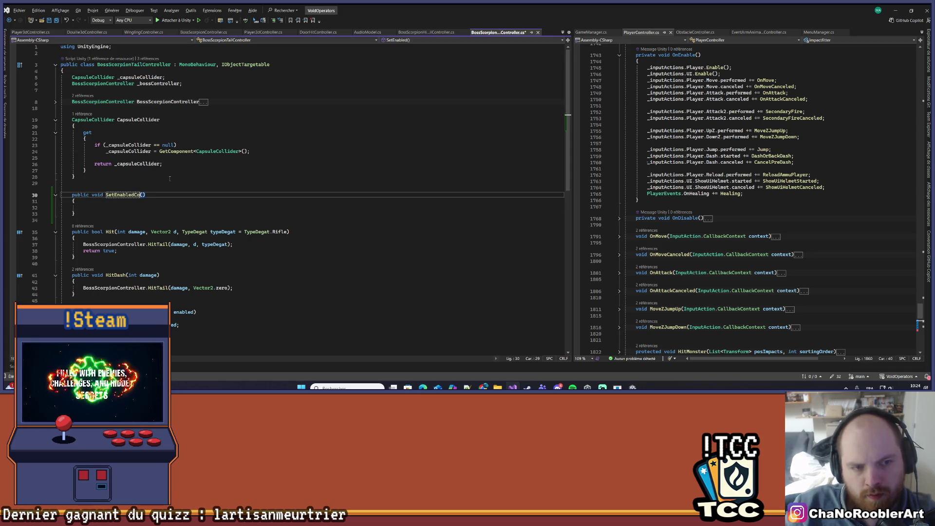
text(r)
key(ctrl+s)
key(Down)
key(Up)
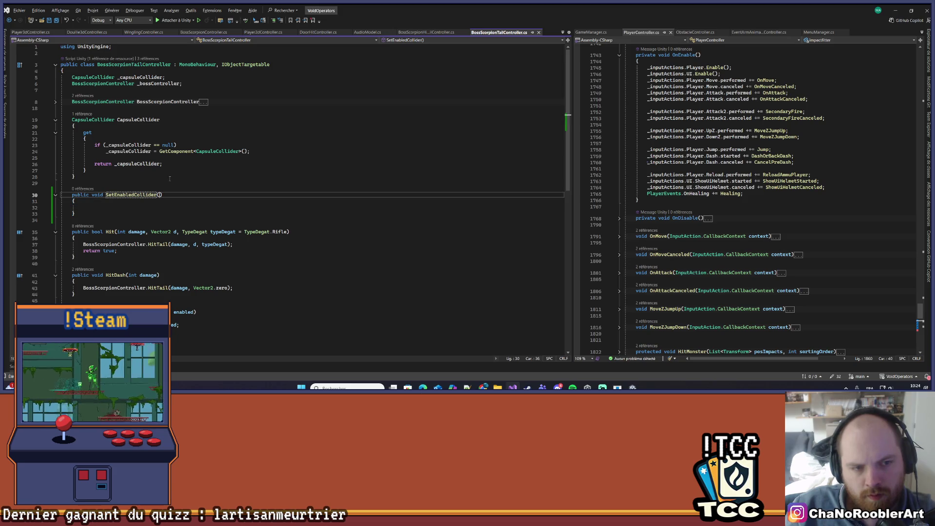
text(bool e)
key(Tab)
key(Down)
key(Down)
text(CapsuleCollider.)
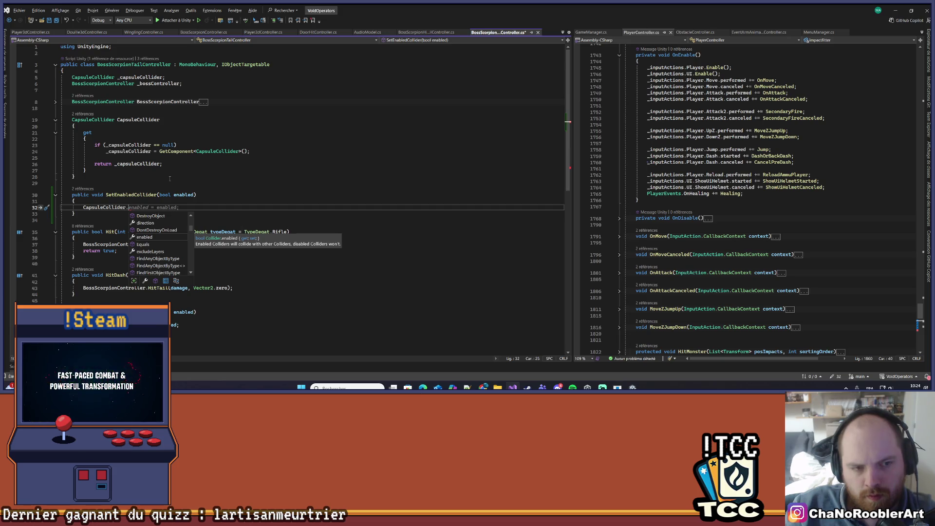
text(enabled = enabled;)
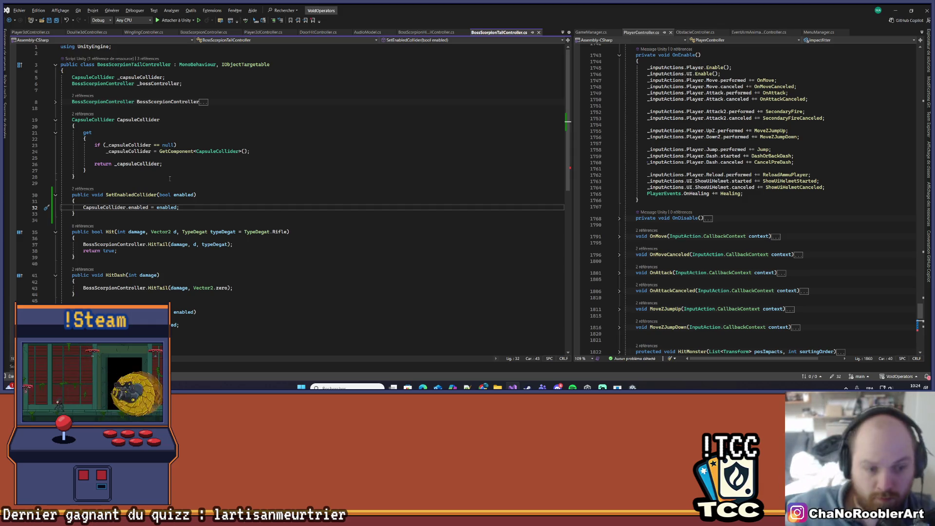
Move SetEnabledCollider to the class end, save, and open its reference in BossScorpionController
key(shift+Up)
key(shift+Up)
key(shift+Up)
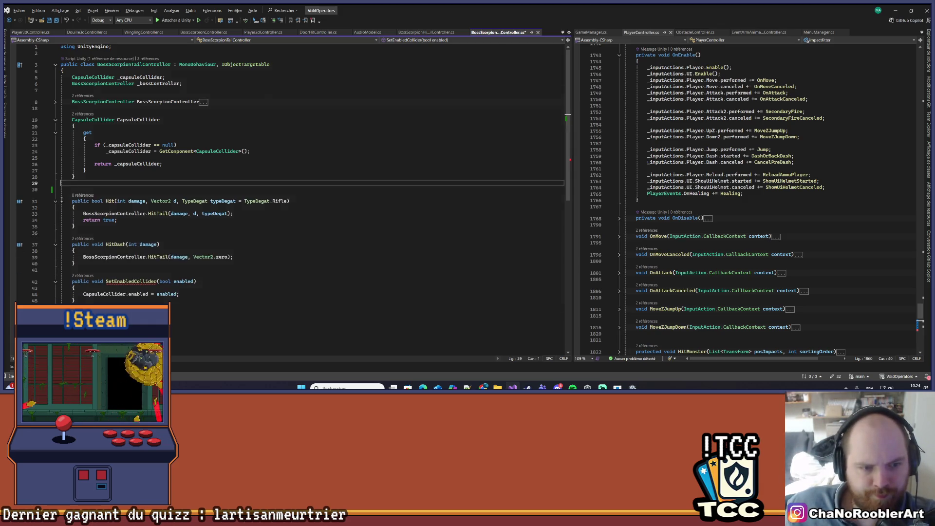
key(Delete)
key(ctrl+End)
key(ctrl+s)
click(92, 276)
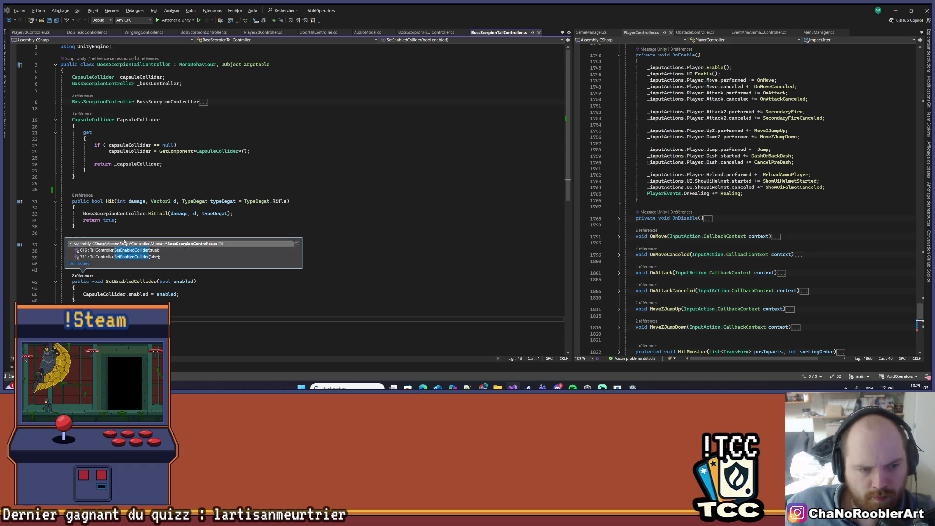
double_click(120, 249)
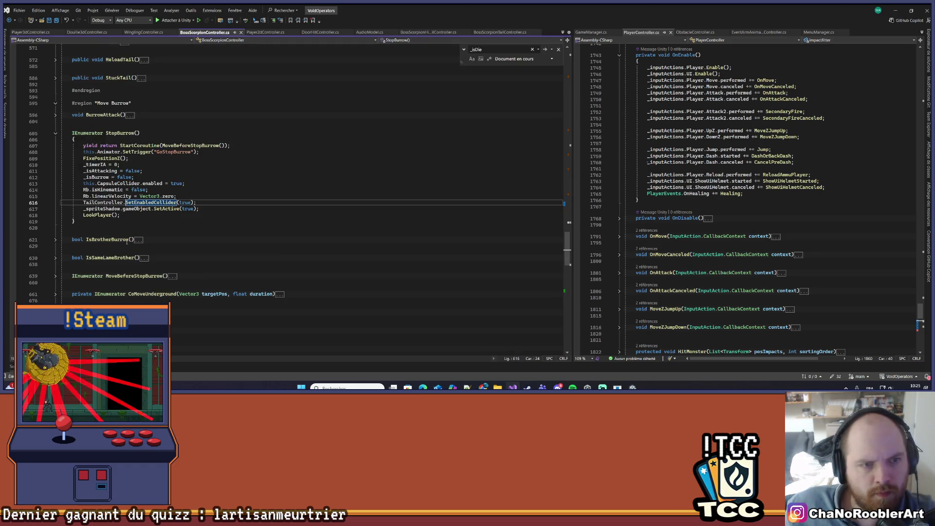
Paste a TailController.SetEnabledCollider call into Spawn, briefly trying false as its argument
click(200, 203)
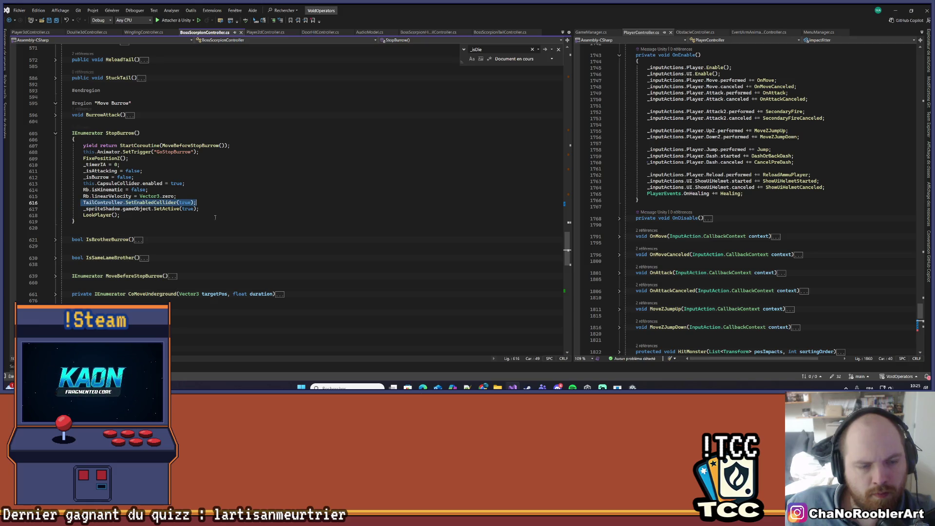
scroll(down, 3)
scroll(up, 3)
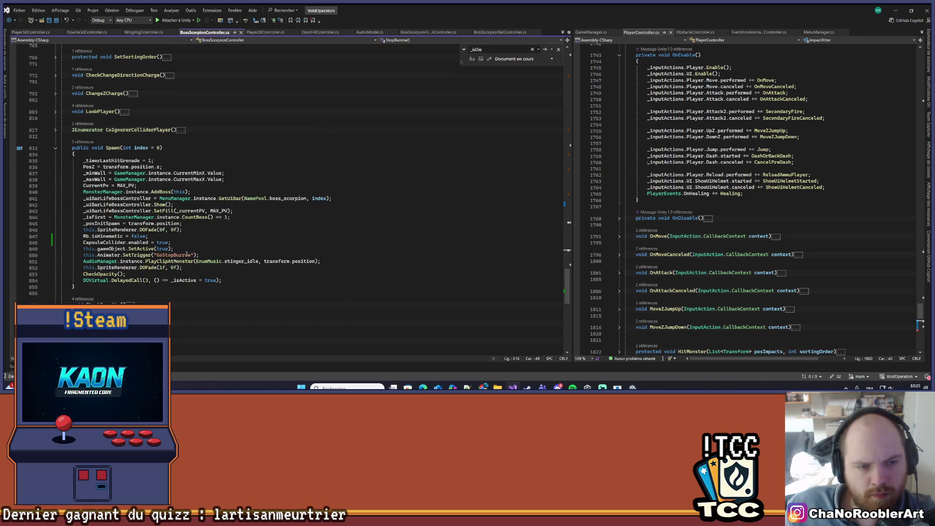
click(179, 242)
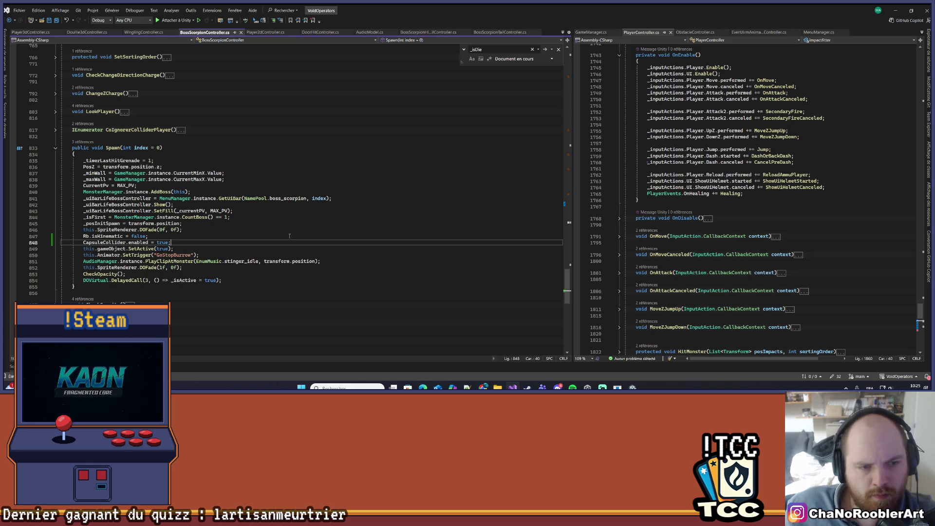
key(Return)
key(Up)
key(Up)
key(Return)
key(Return)
key(Up)
text(TailController.SetEnabledCollider(true);)
key(ctrl+s)
key(Left)
key(BackSpace)
key(BackSpace)
key(BackSpace)
text(se)
key(Right)
key(ctrl+s)
Set the Spawn call back to SetEnabledCollider(true) and save
key(BackSpace)
key(BackSpace)
key(BackSpace)
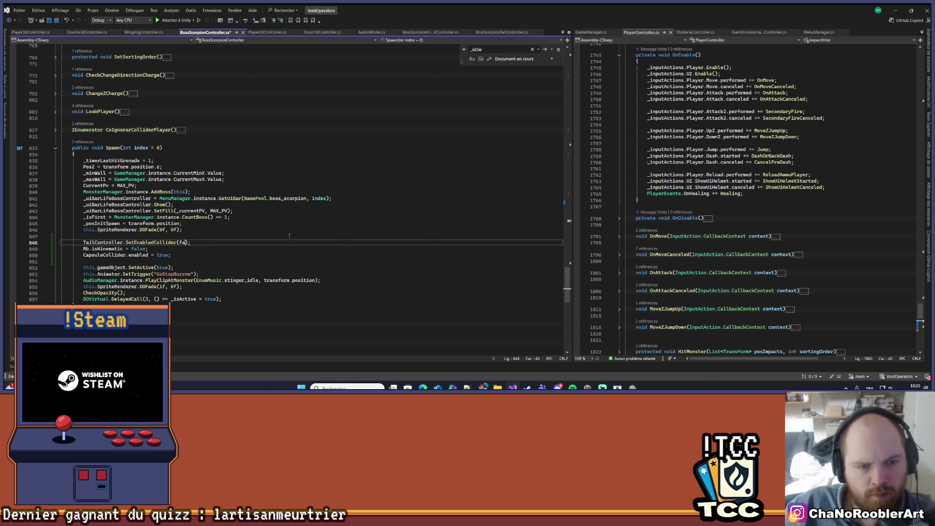
key(BackSpace)
text(true)
key(ctrl+s)
key(Down)
key(Down)
key(End)
key(shift+Home)
key(Up)
key(Up)
scroll(up, 3)
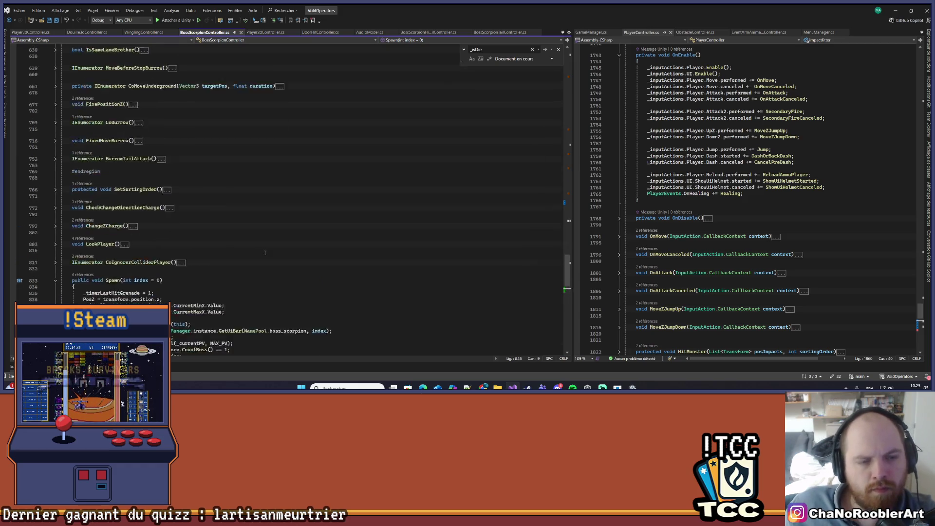
scroll(up, 3)
scroll(up, 3)
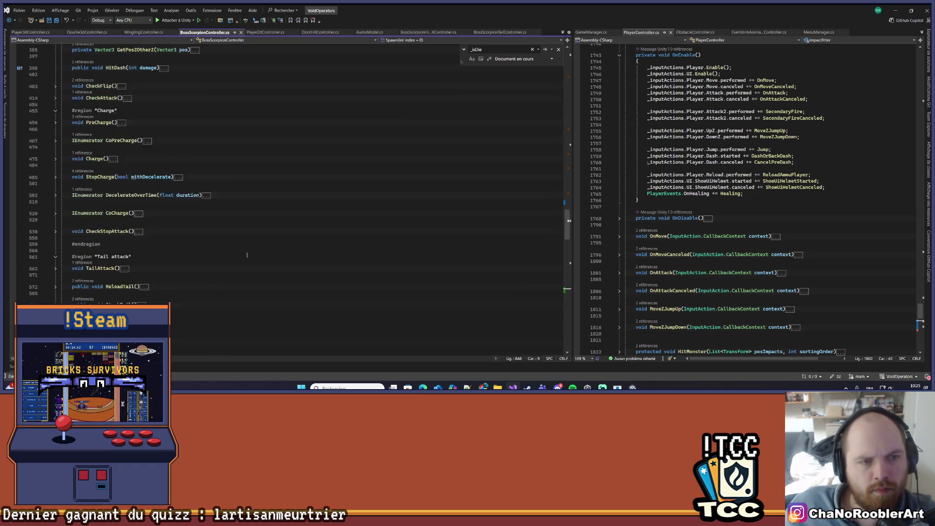
Add TailController.SetEnabledCollider(false) in Die and return to Unity
click(208, 291)
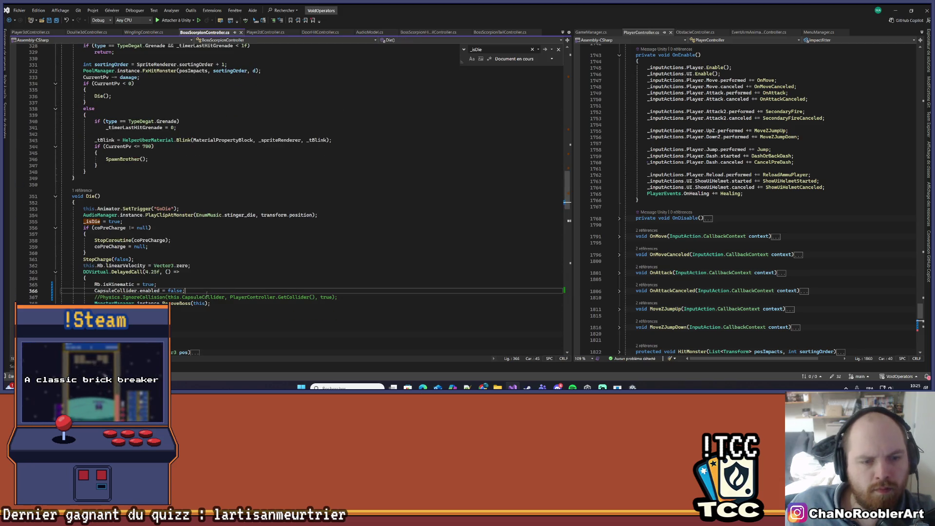
text(TailController.SetEnabledCollider(true);)
key(Tab)
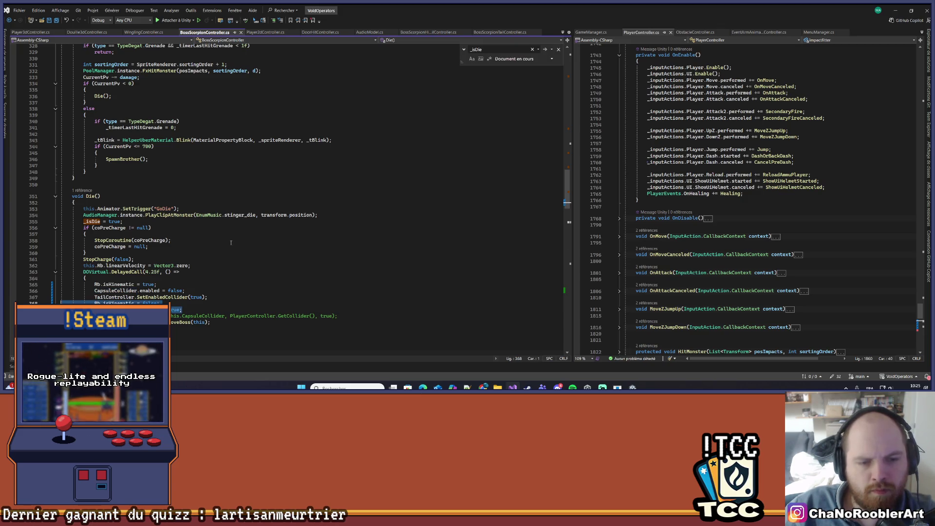
key(ctrl+z)
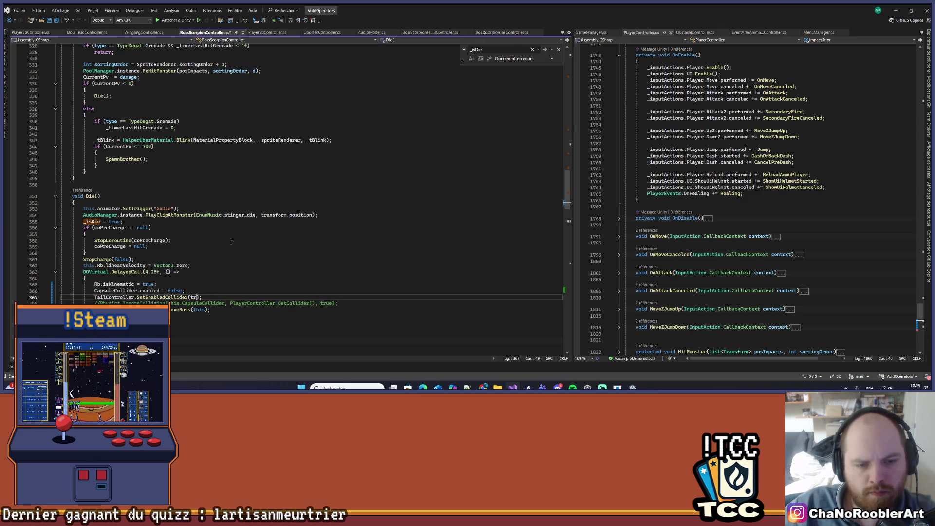
key(BackSpace)
text(false)
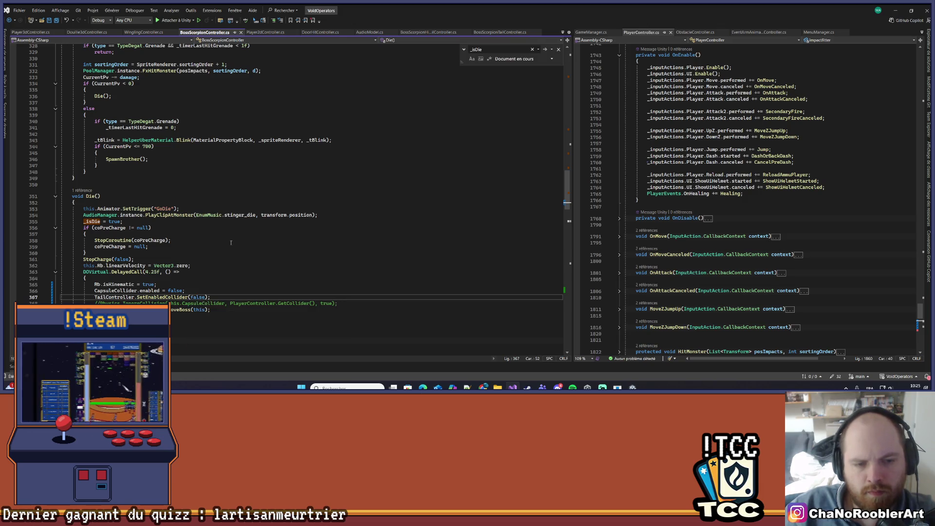
click(894, 10)
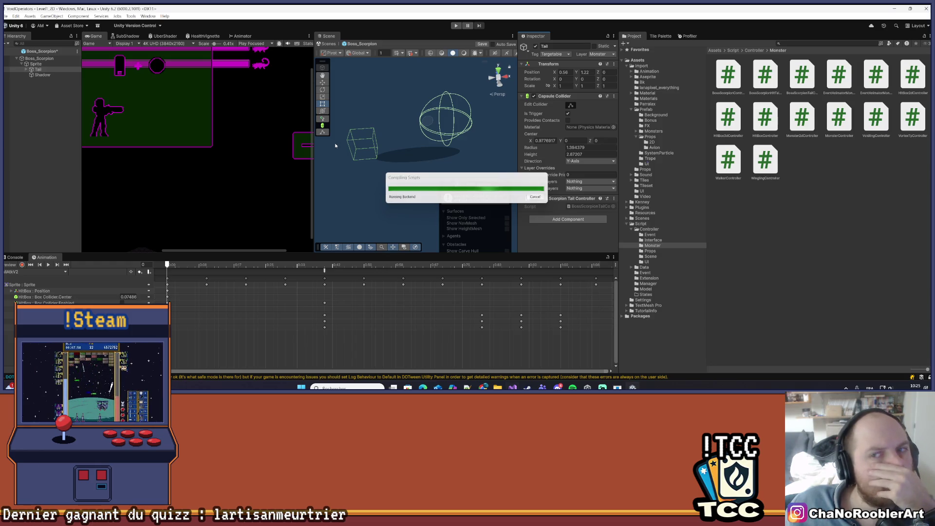
Select Boss_Scorpion, then Tail and its HitBox child, and expand Impacts
click(39, 59)
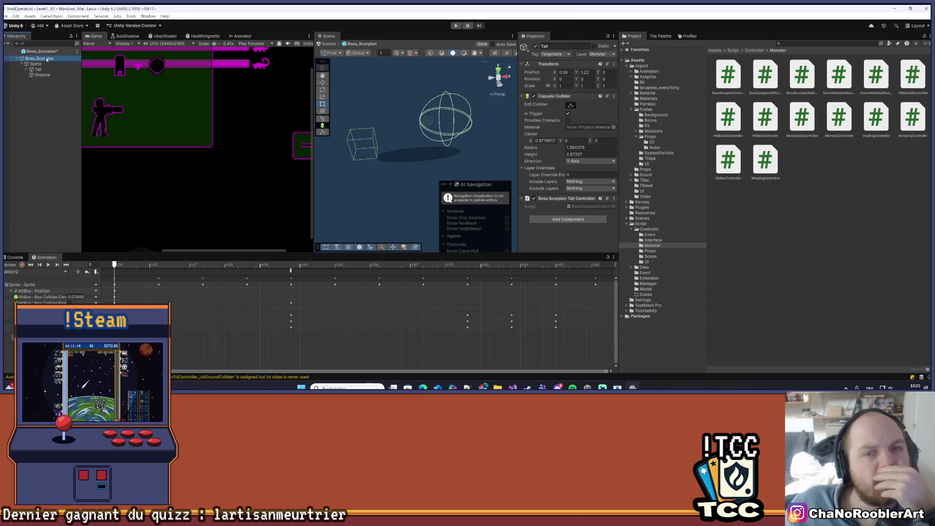
click(38, 70)
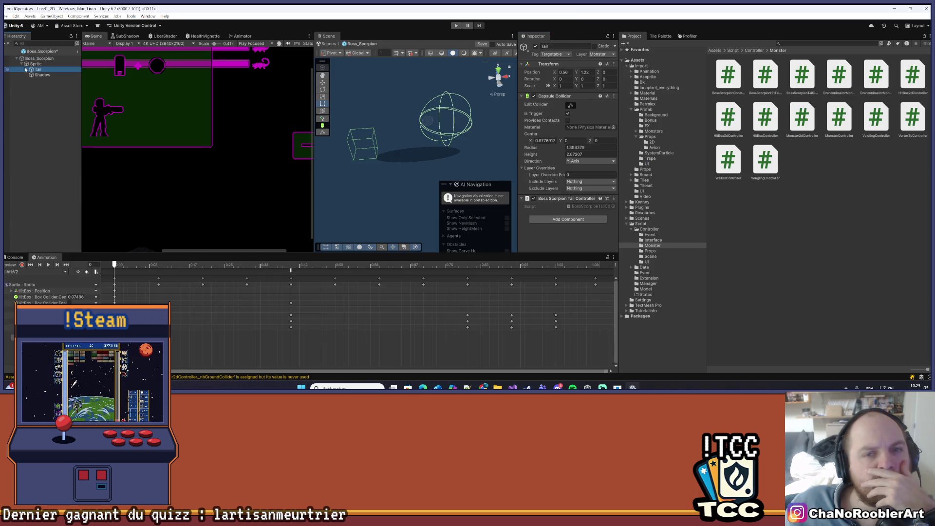
click(47, 76)
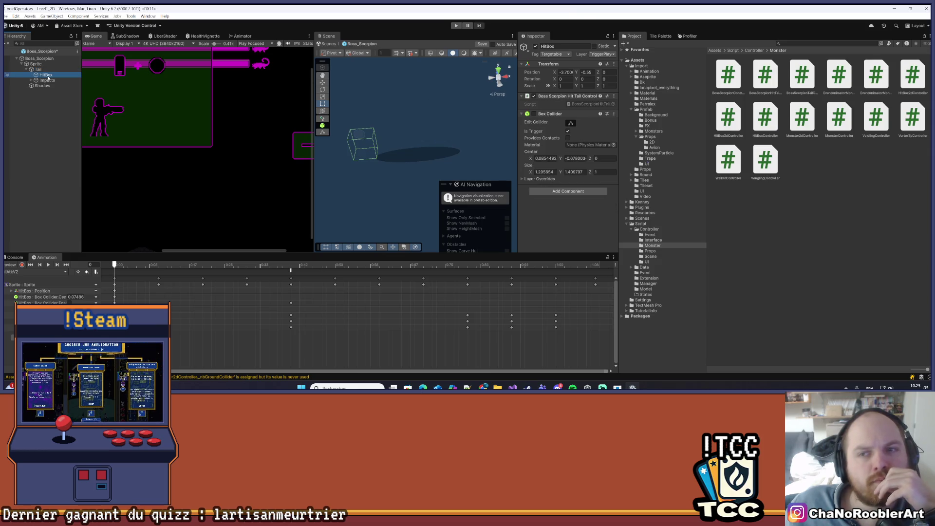
click(31, 80)
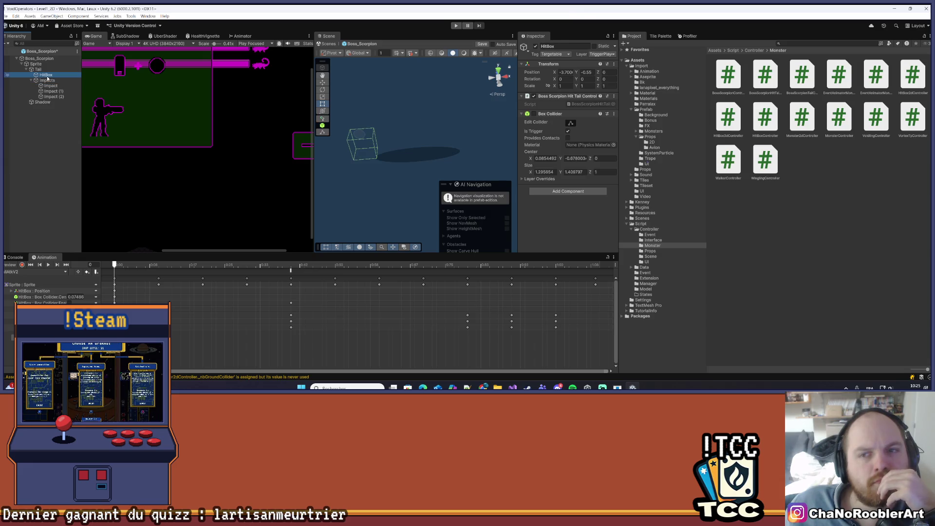
Exit prefab mode, dock Scene beside Animator, enlarge the Game view, and start Play mode
click(9, 52)
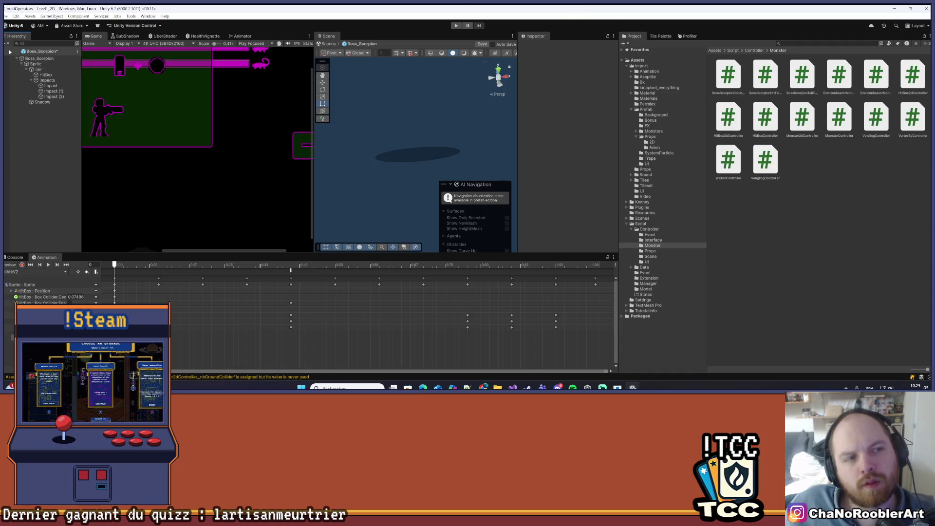
click(4, 54)
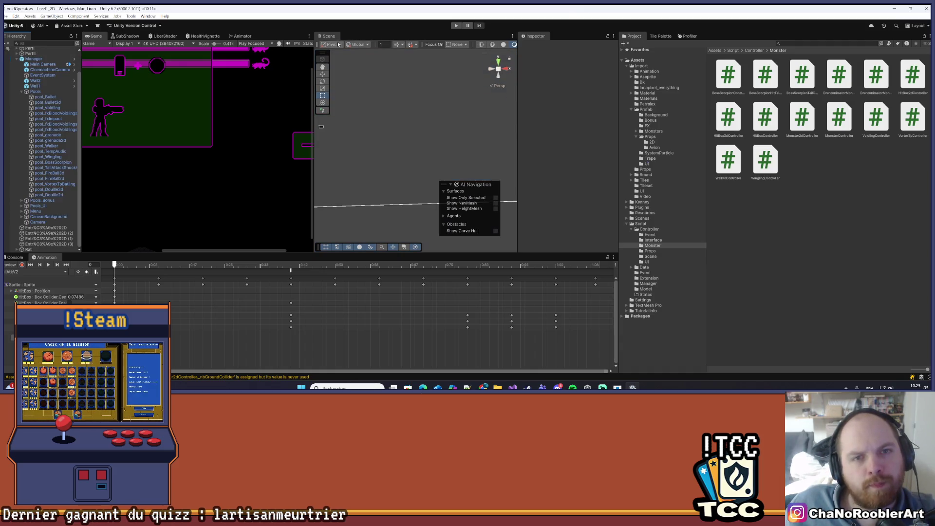
drag(320, 35, 227, 65)
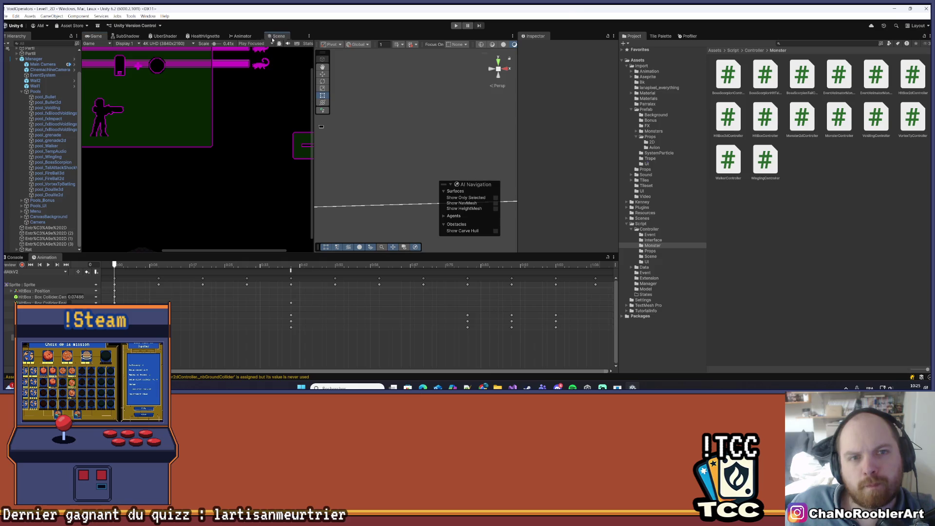
click(104, 36)
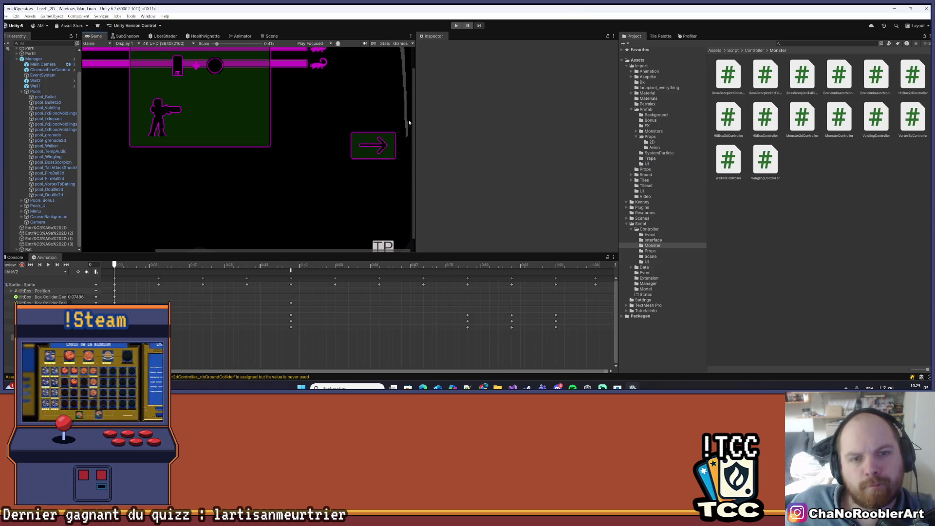
drag(414, 171, 749, 166)
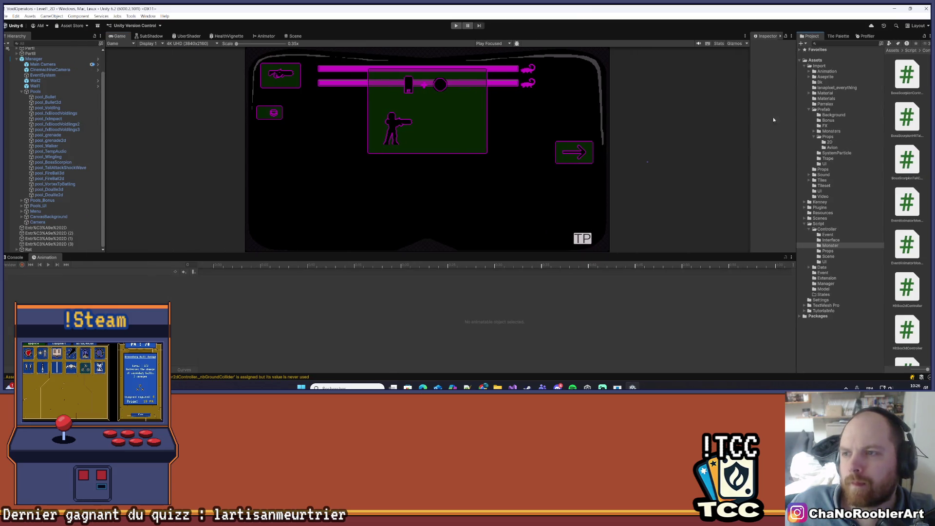
drag(750, 114, 694, 115)
click(455, 25)
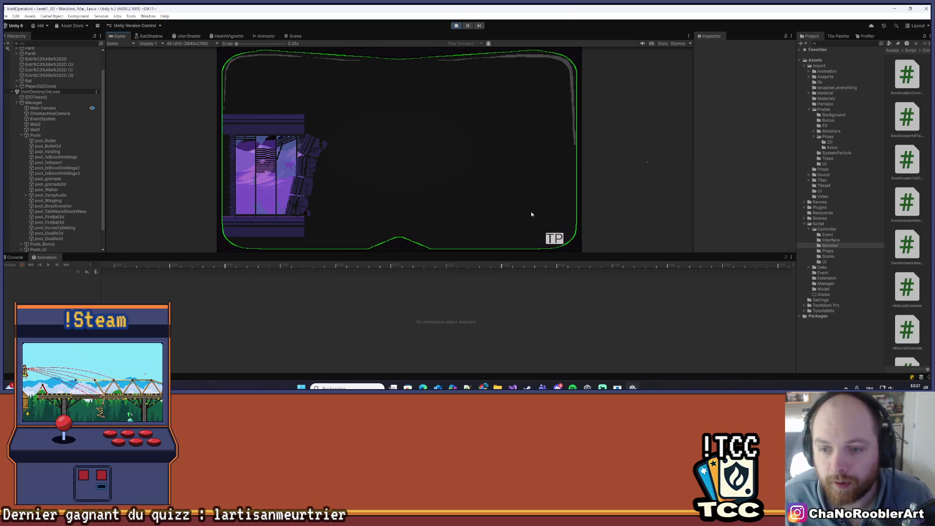
Bring up the in-game level select menu with Escape once the game is running
key(Escape)
Load Level1 from the level select and make the Game view taller
click(273, 174)
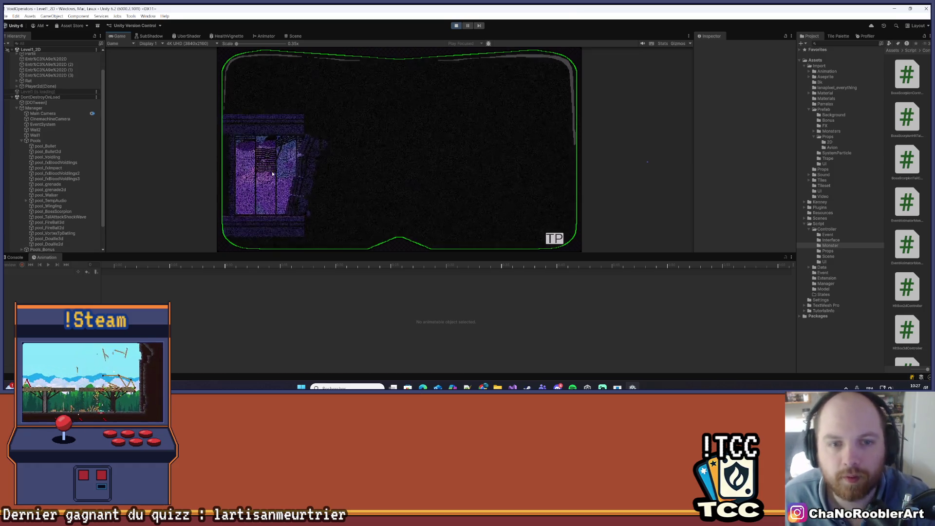
drag(357, 253, 355, 312)
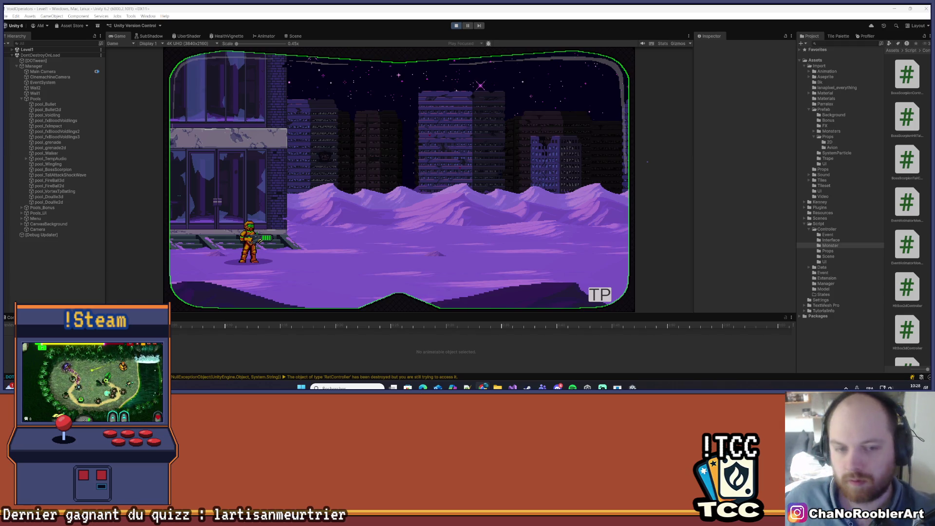
Walk right into the boss arena and dodge the scorpion boss's tail slashes and charges
key(d)
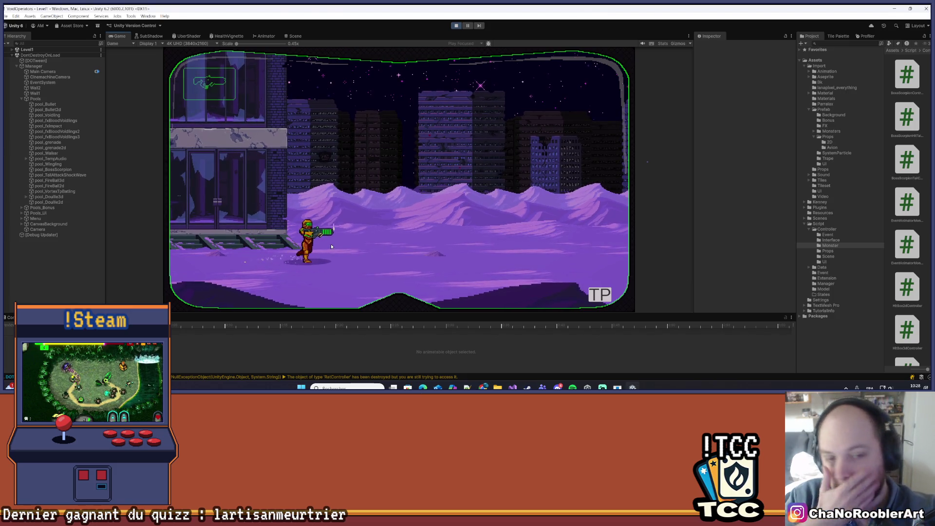
key(d)
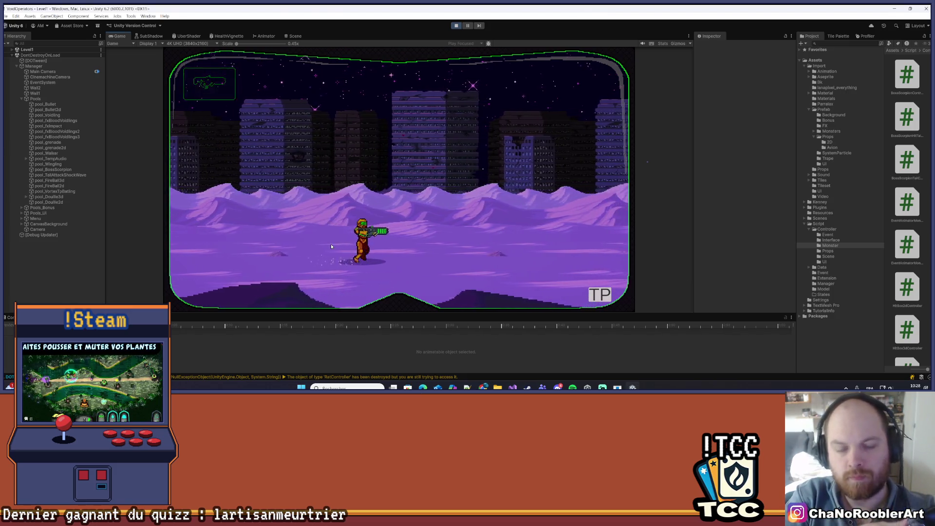
key(a)
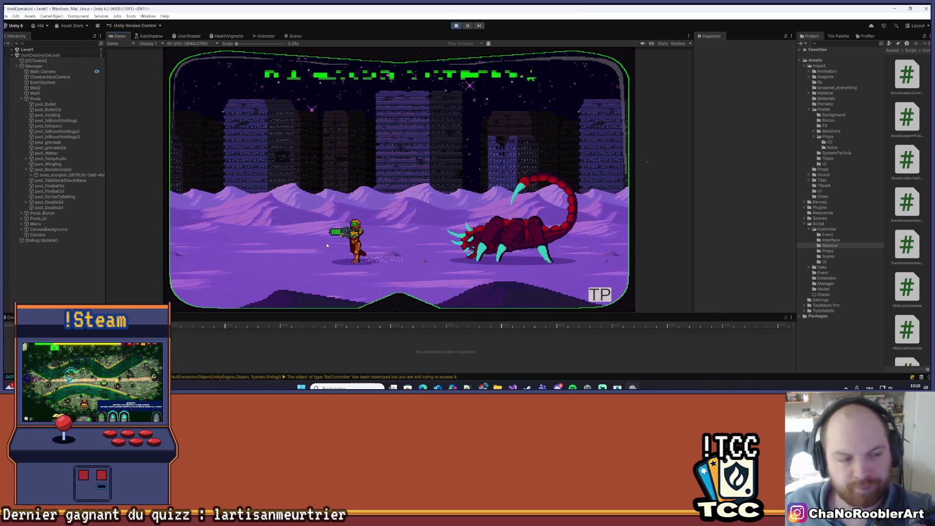
key(d)
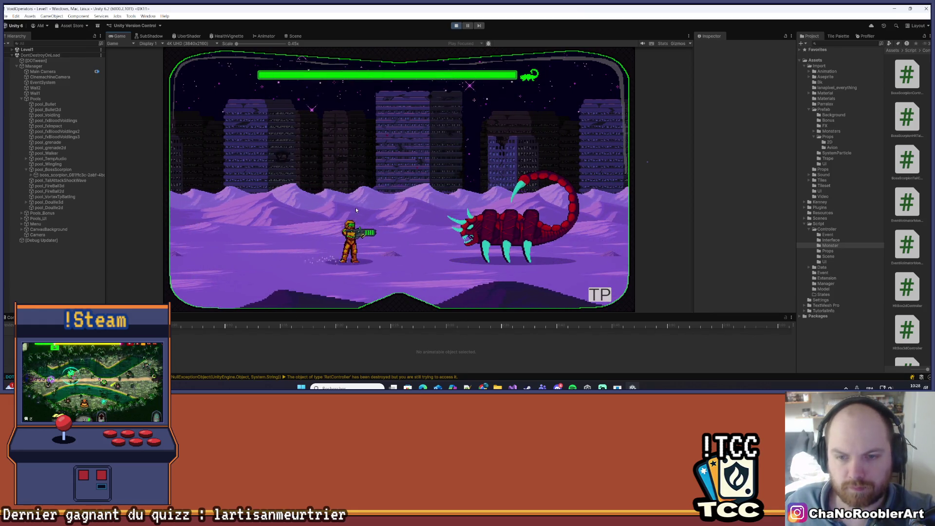
key(a)
key(d)
key(a)
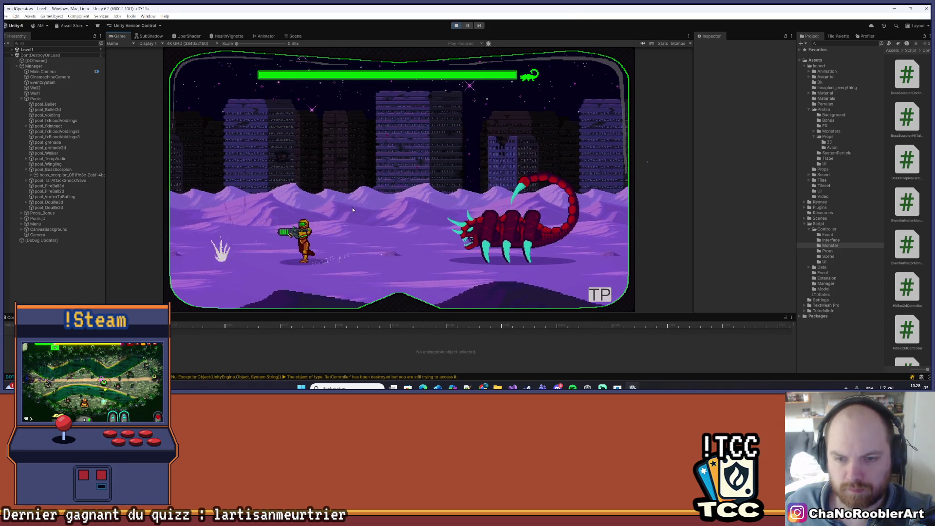
key(d)
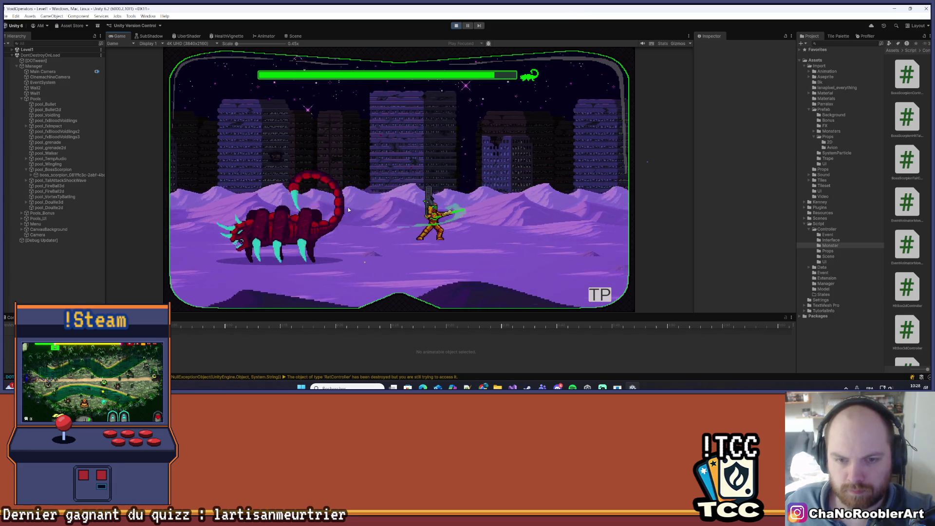
key(d)
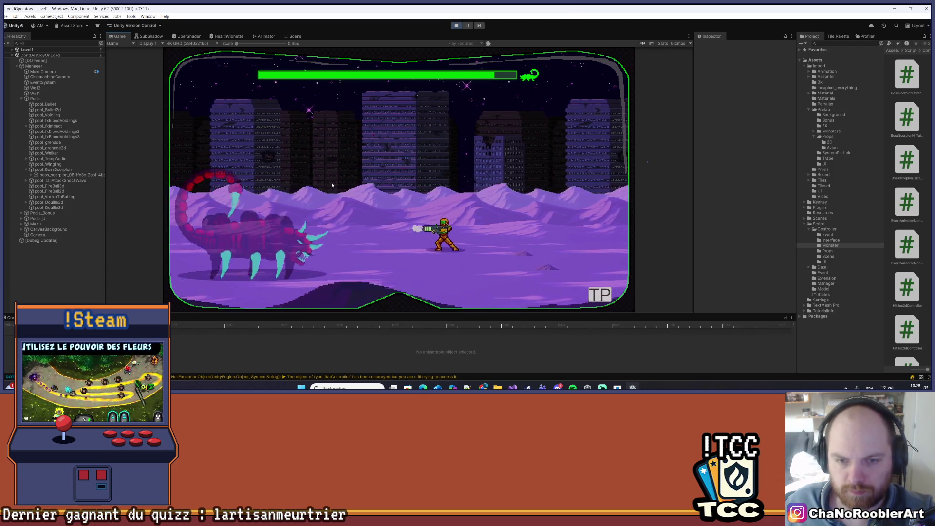
key(a)
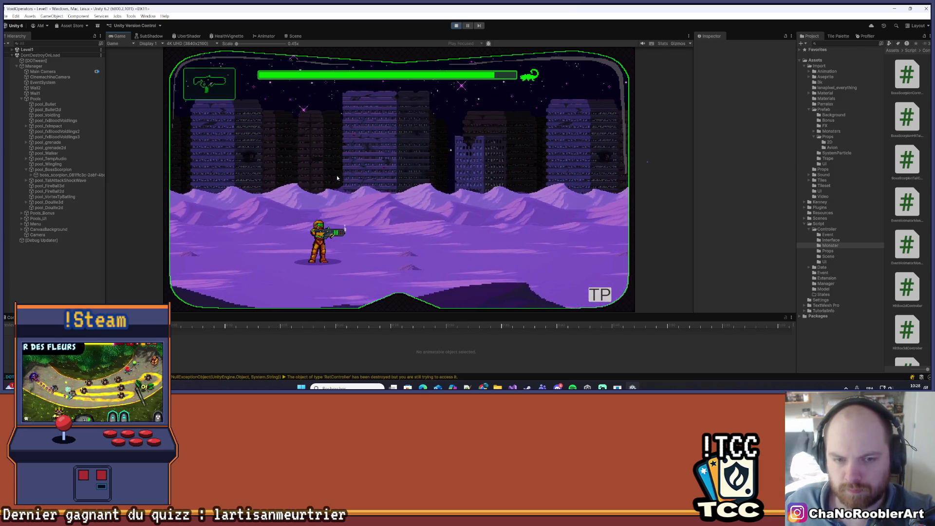
key(d)
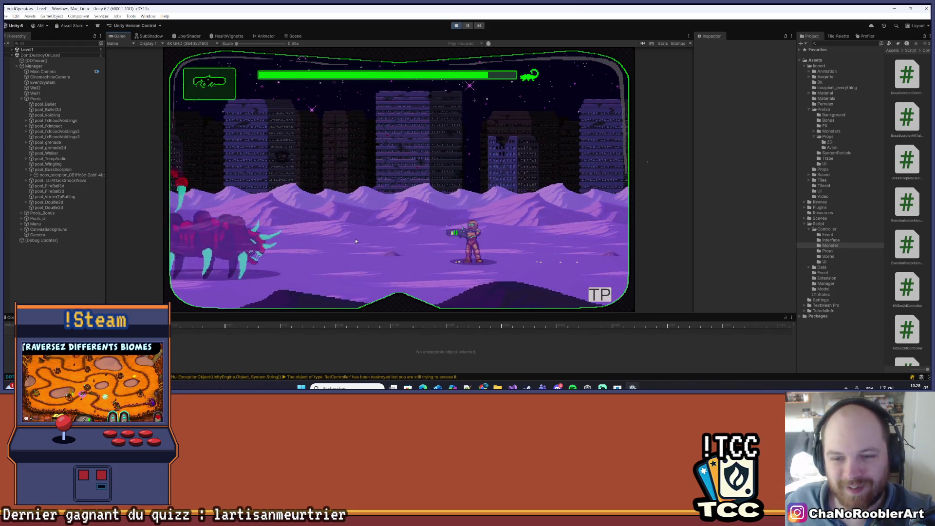
Run under the scorpion boss and shoot it while keeping distance from its lunges
key(a)
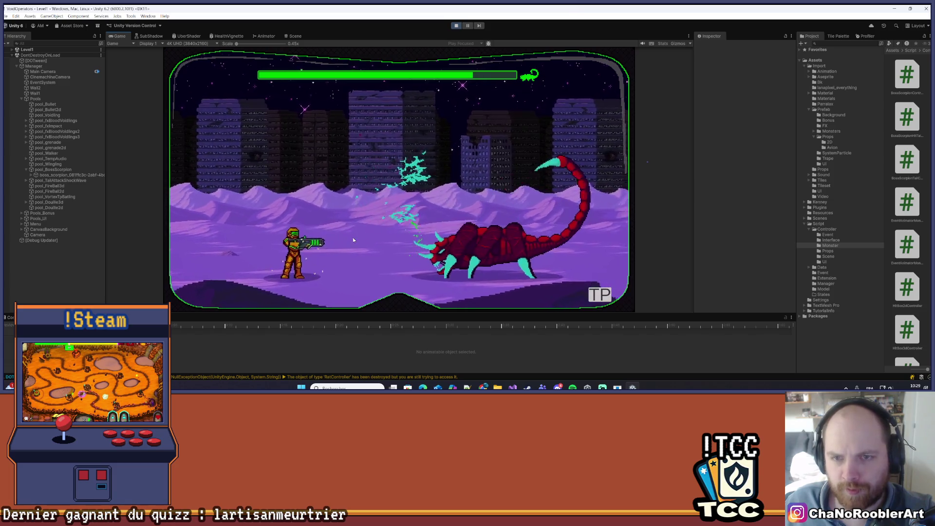
key(d)
key(d)
key(a)
key(d)
key(d)
key(a)
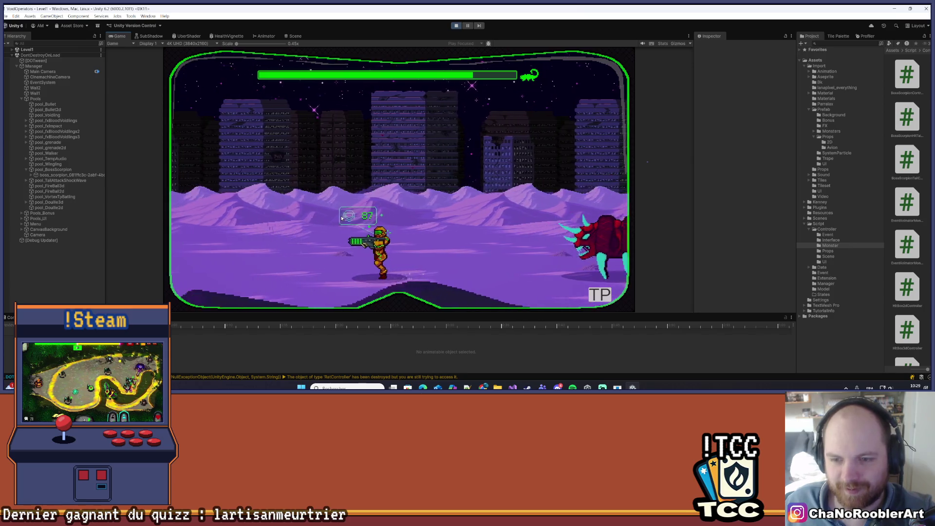
key(a)
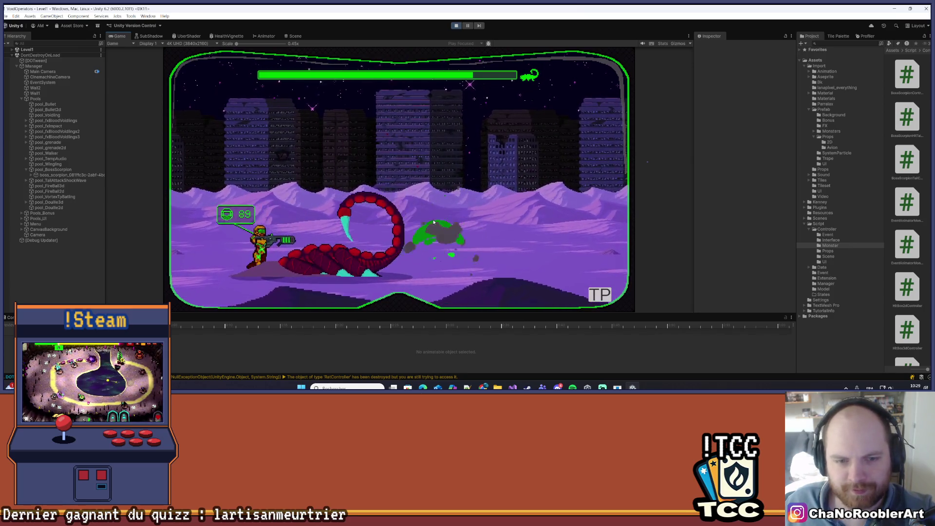
key(d)
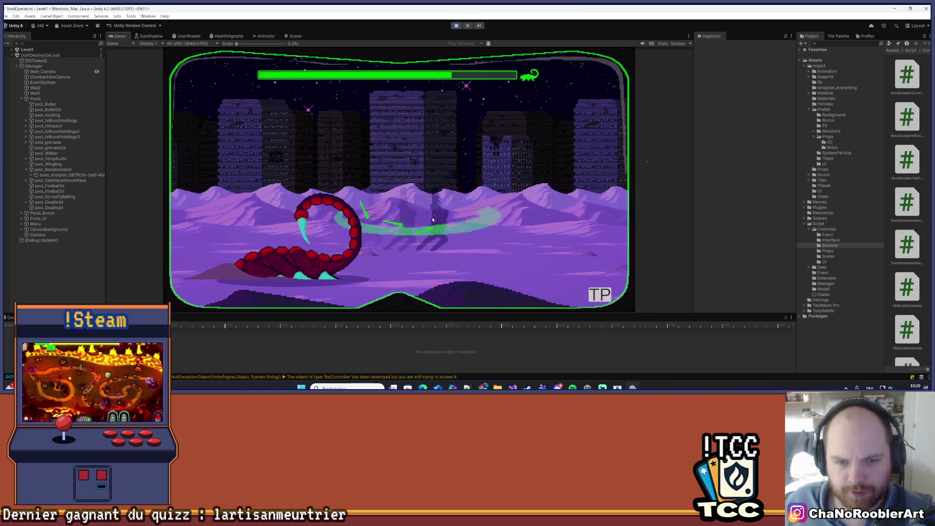
key(d)
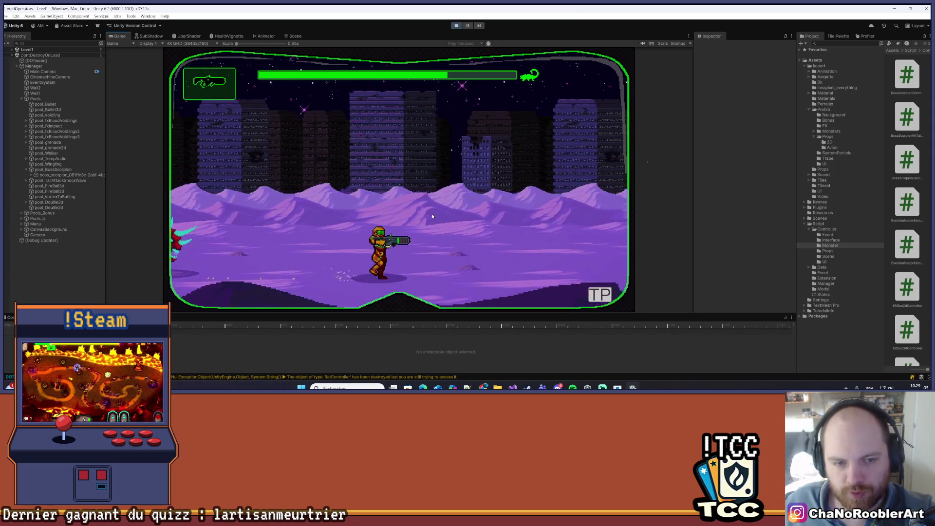
key(a)
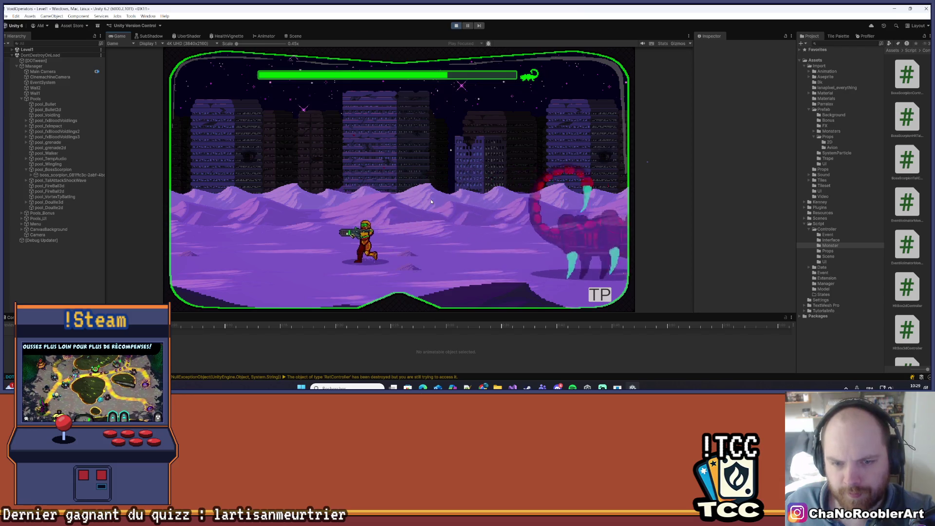
key(a)
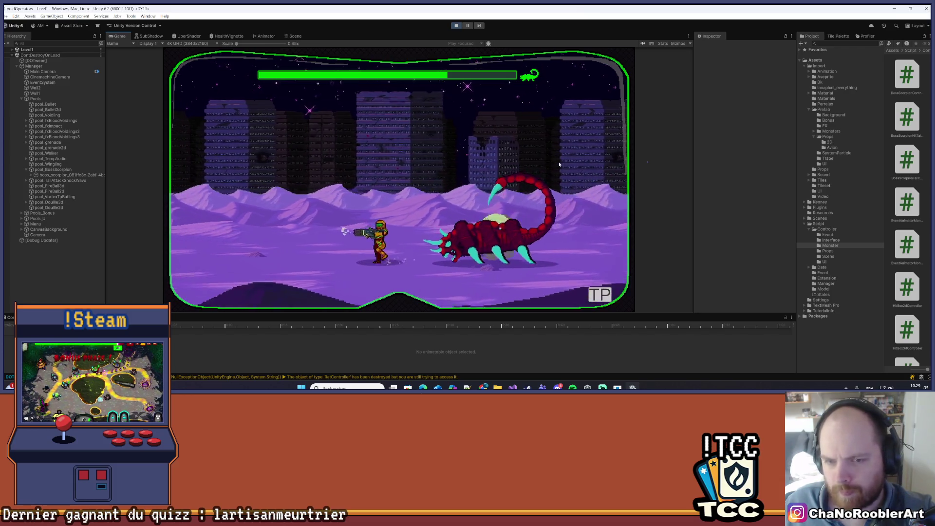
key(a)
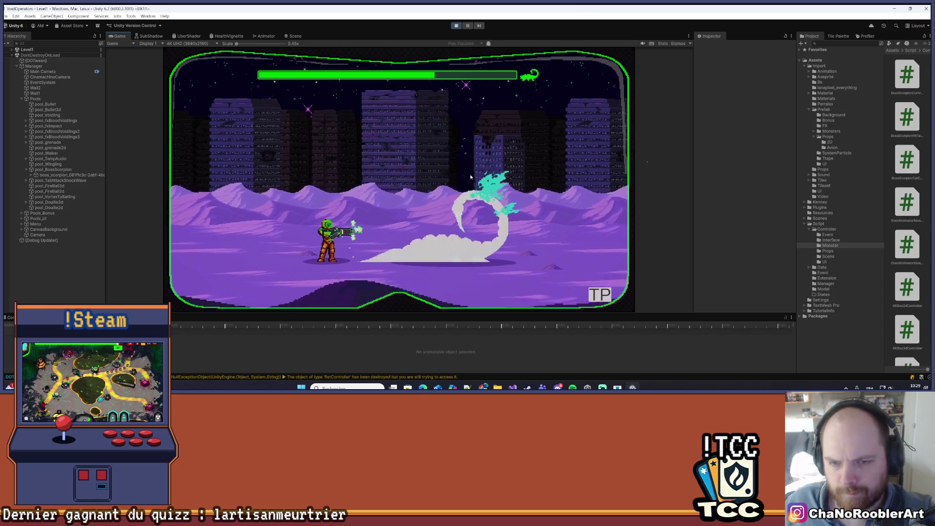
key(a)
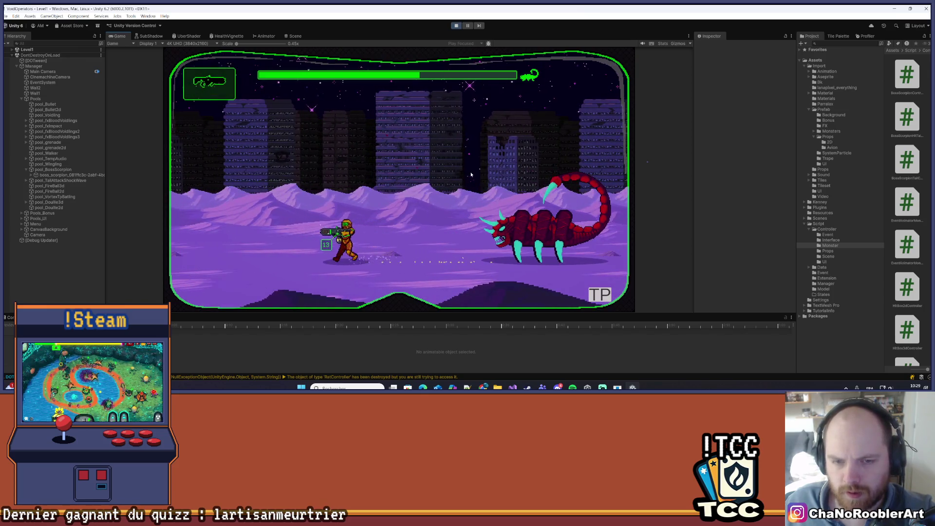
key(a)
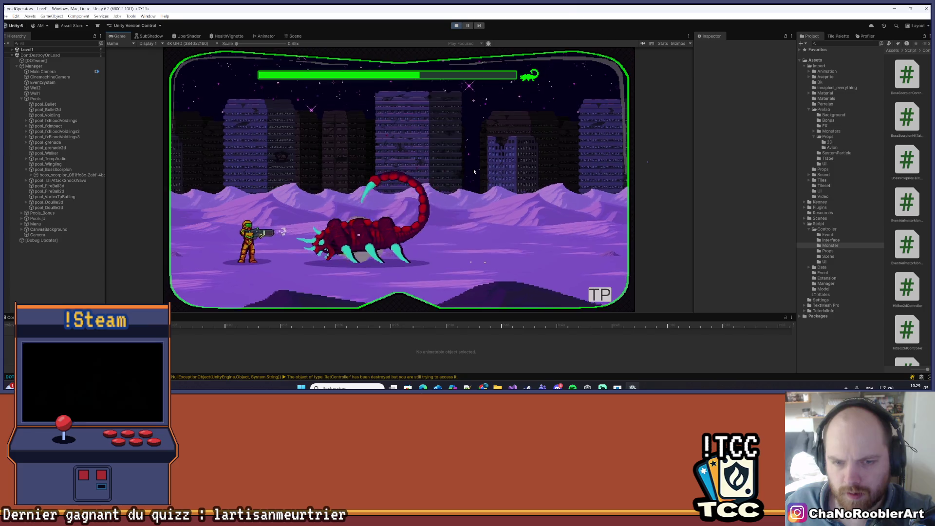
key(d)
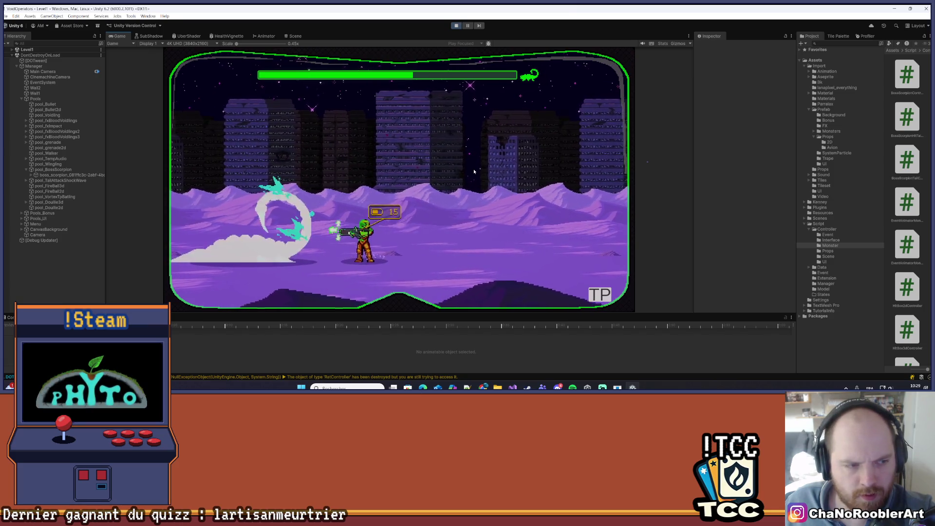
Keep moving and firing between the two scorpion bosses once the second appears
key(d)
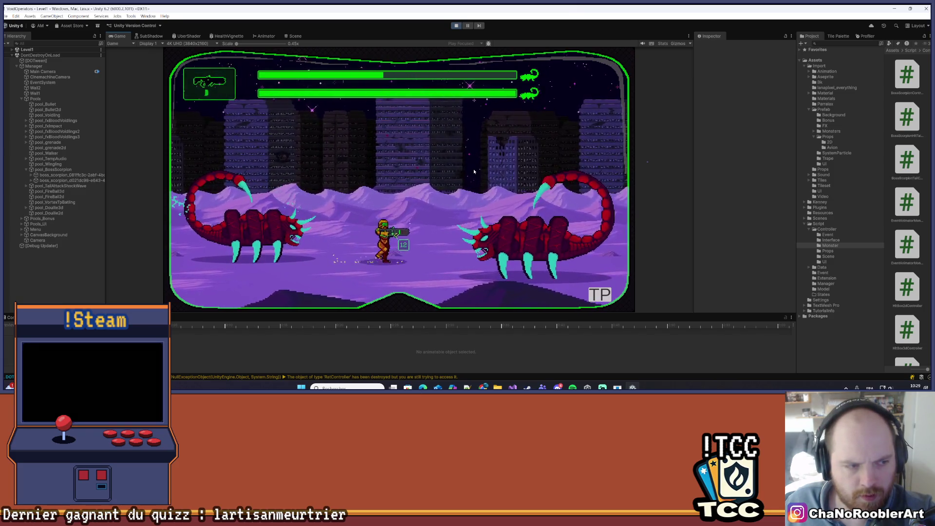
key(d)
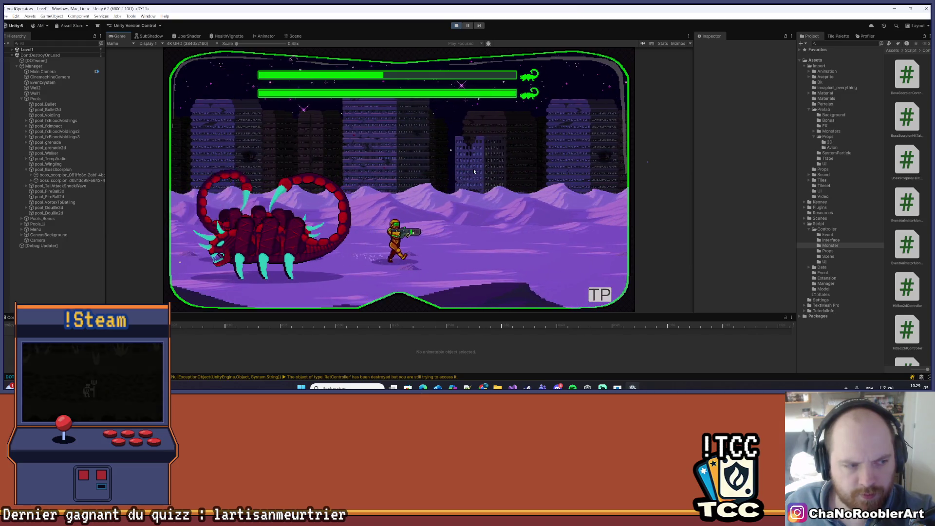
key(d)
key(a)
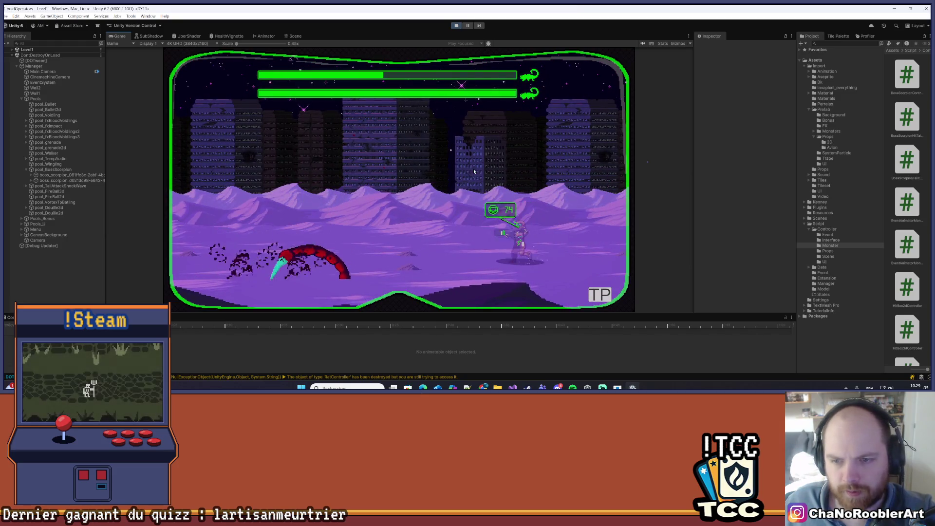
key(a)
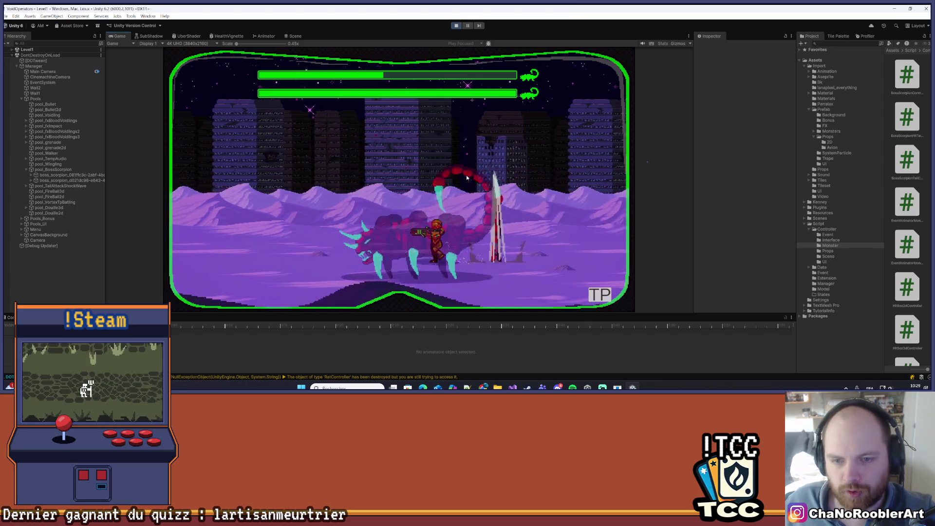
key(d)
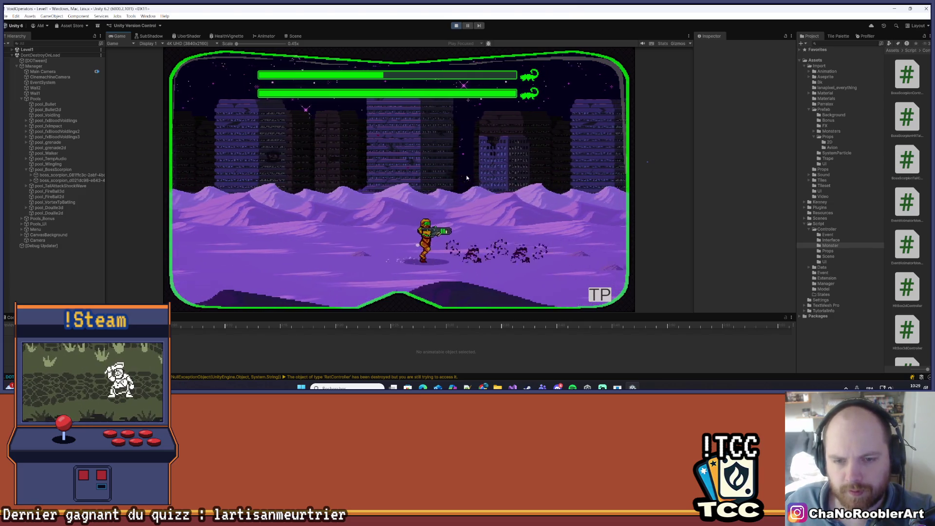
key(d)
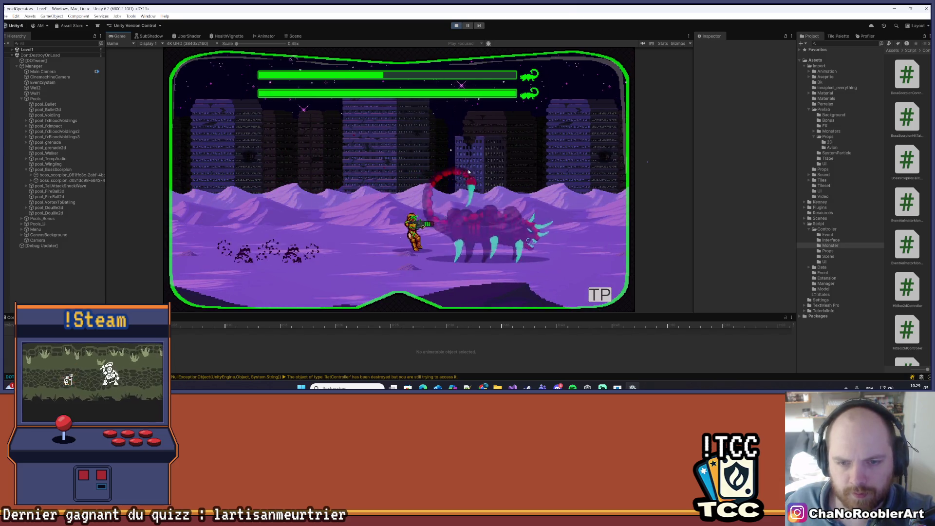
key(a)
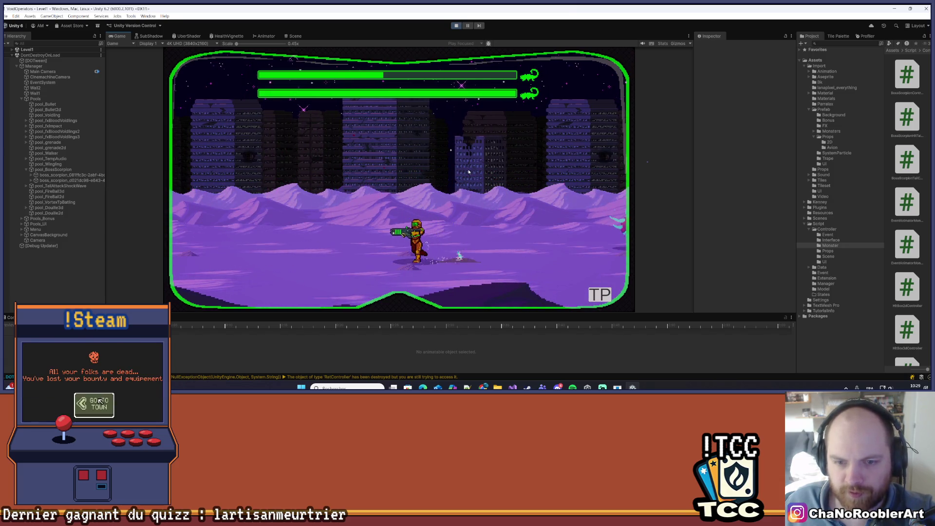